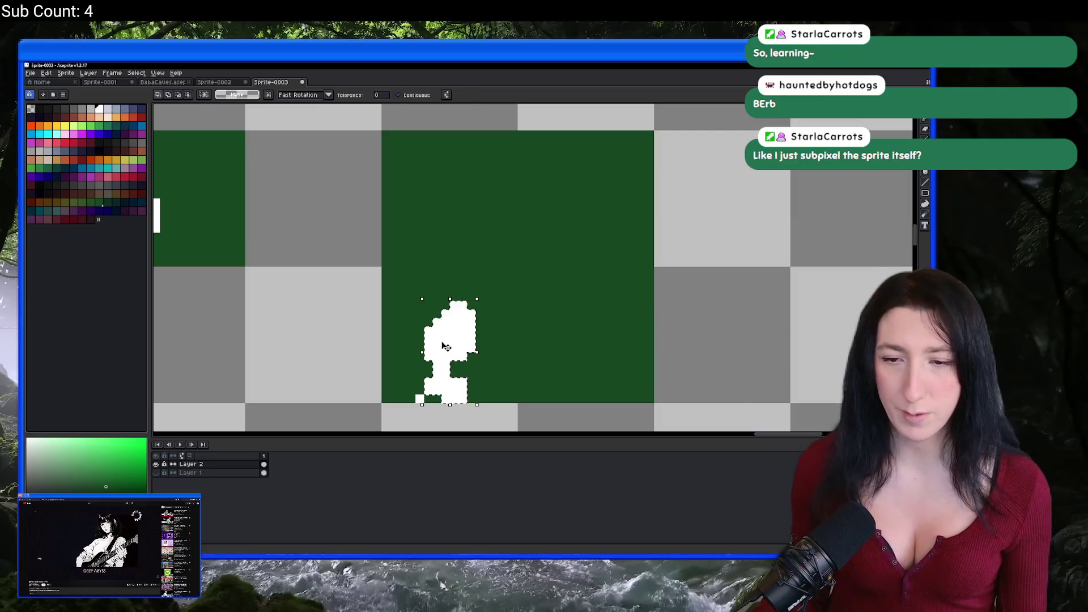
Nudge the selected white figure a few pixels left and apply it in place
{"action": "left_click_drag", "start_coordinate": [446, 347], "coordinate": [448, 345]}
{"action": "scroll", "coordinate": [448, 346], "scroll_direction": "down", "scroll_amount": 2}
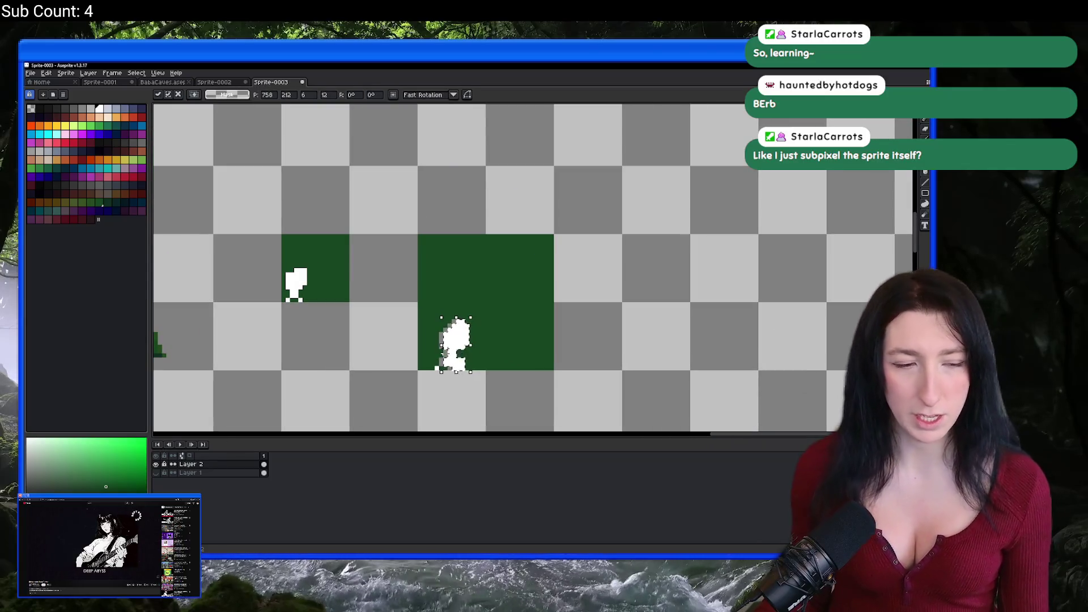
{"action": "key", "text": "Left"}
{"action": "key", "text": "Return"}
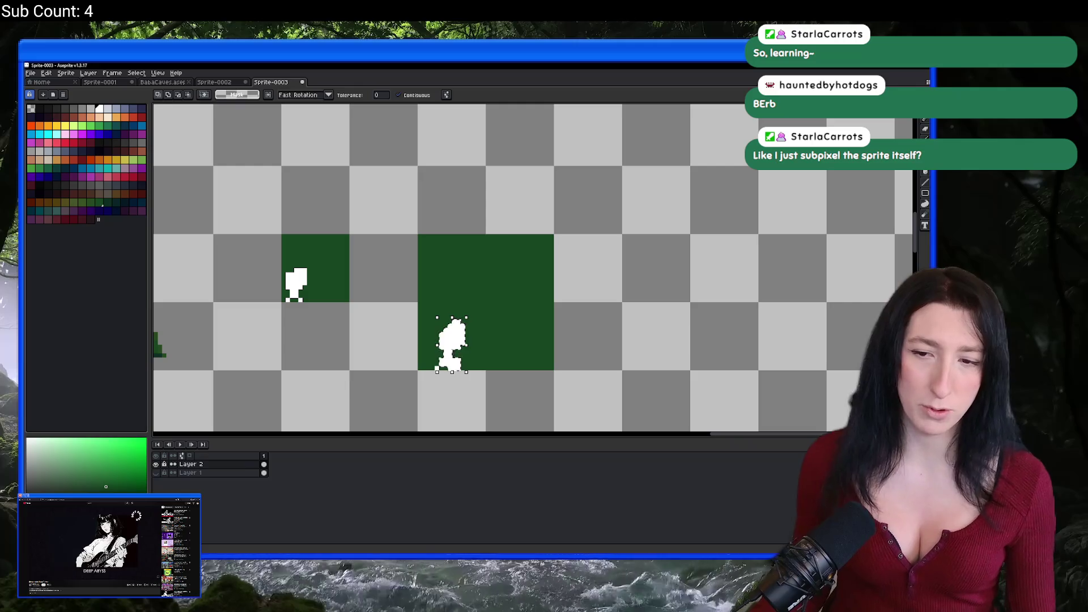
{"action": "scroll", "coordinate": [420, 334], "scroll_direction": "up", "scroll_amount": 1}
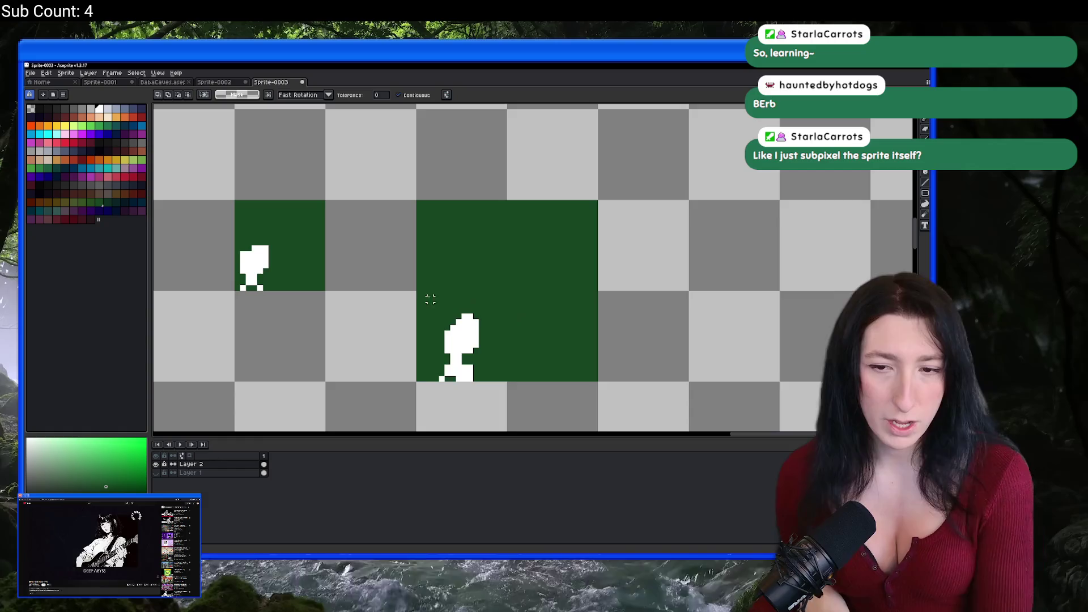
{"action": "scroll", "coordinate": [391, 258], "scroll_direction": "left", "scroll_amount": 2}
{"action": "scroll", "coordinate": [323, 227], "scroll_direction": "up", "scroll_amount": 1}
Try rectangle selections on the left and right green squares, then clear the selection
{"action": "key", "text": "m"}
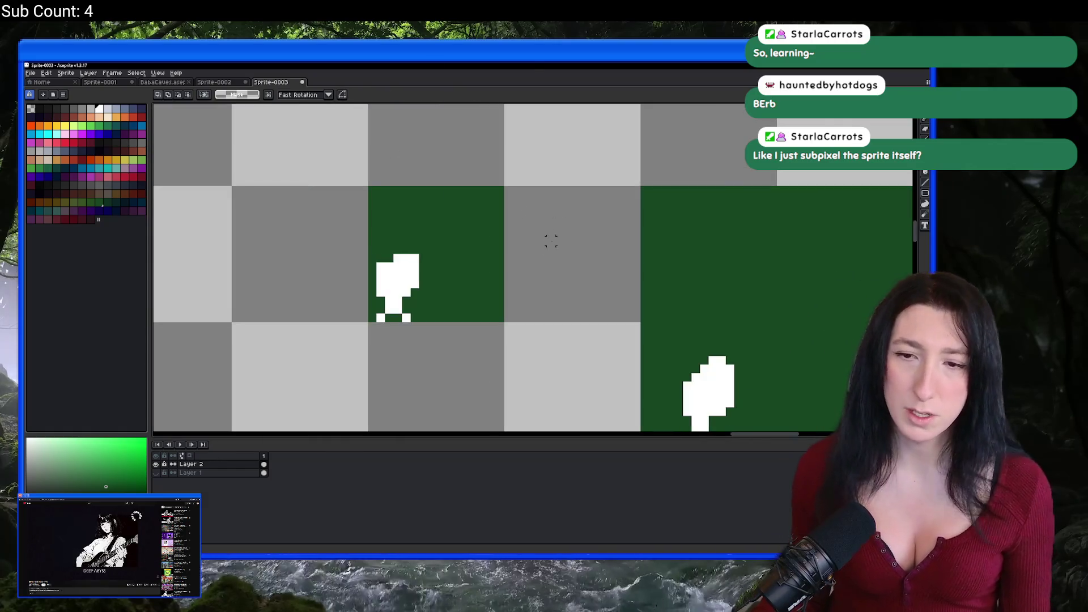
{"action": "scroll", "coordinate": [551, 241], "scroll_direction": "right", "scroll_amount": 2}
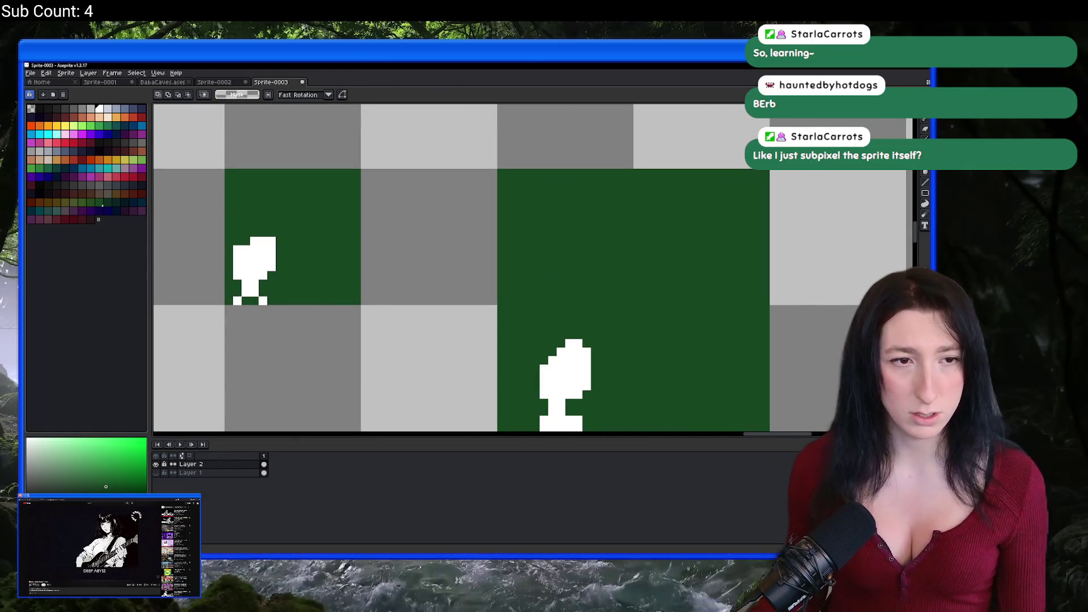
{"action": "left_click", "coordinate": [237, 198]}
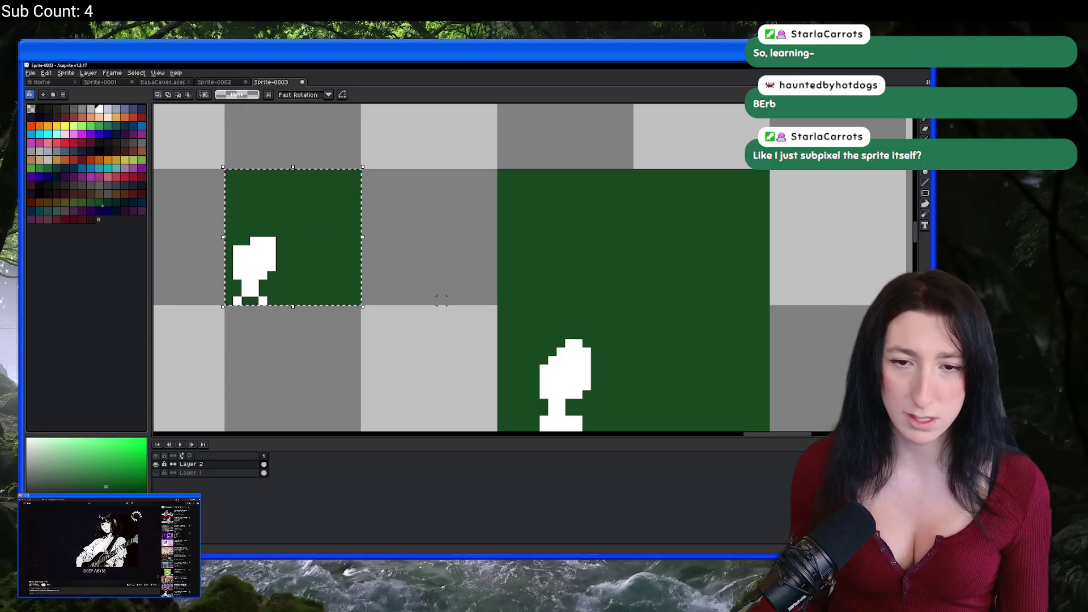
{"action": "scroll", "coordinate": [345, 204], "scroll_direction": "down", "scroll_amount": 2}
{"action": "scroll", "coordinate": [400, 273], "scroll_direction": "down", "scroll_amount": 1}
{"action": "scroll", "coordinate": [400, 273], "scroll_direction": "right", "scroll_amount": 1}
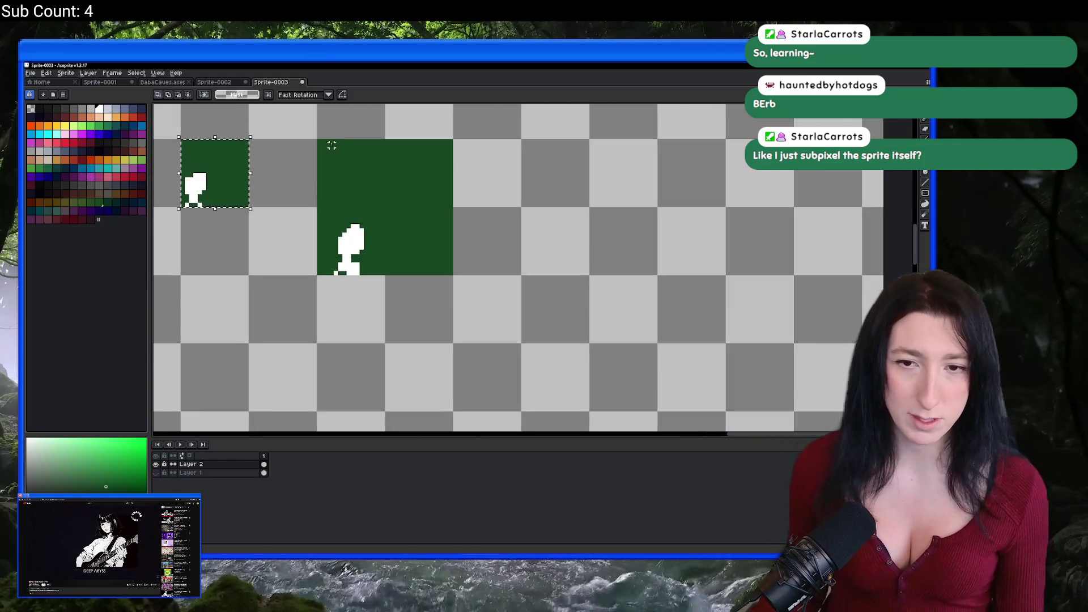
{"action": "left_click_drag", "start_coordinate": [329, 146], "coordinate": [423, 250]}
{"action": "scroll", "coordinate": [423, 249], "scroll_direction": "down", "scroll_amount": 1}
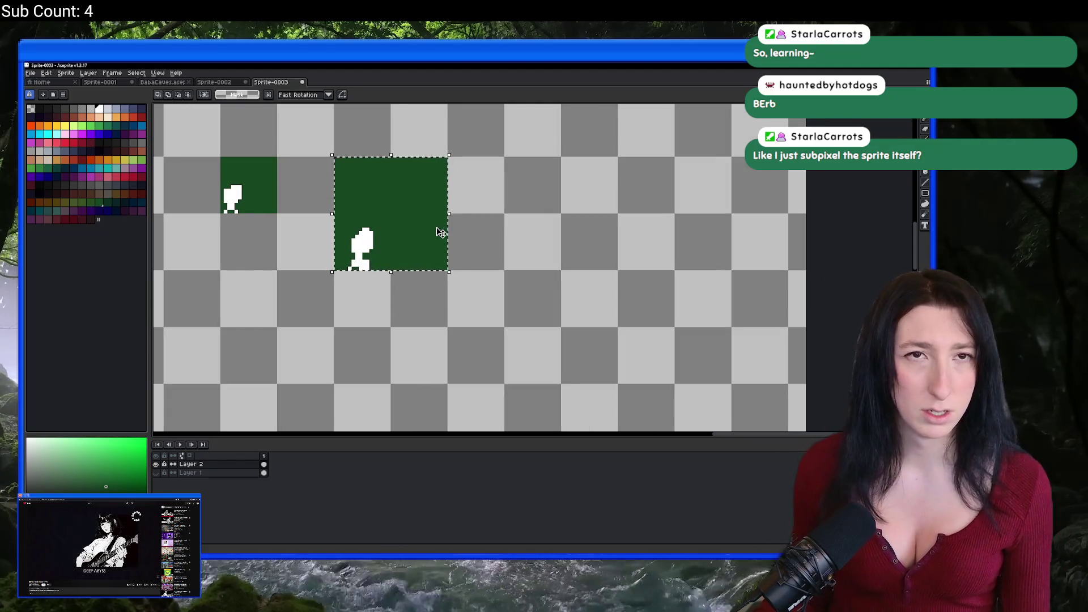
{"action": "scroll", "coordinate": [343, 221], "scroll_direction": "up", "scroll_amount": 1}
{"action": "scroll", "coordinate": [343, 221], "scroll_direction": "left", "scroll_amount": 1}
{"action": "left_click", "coordinate": [330, 200]}
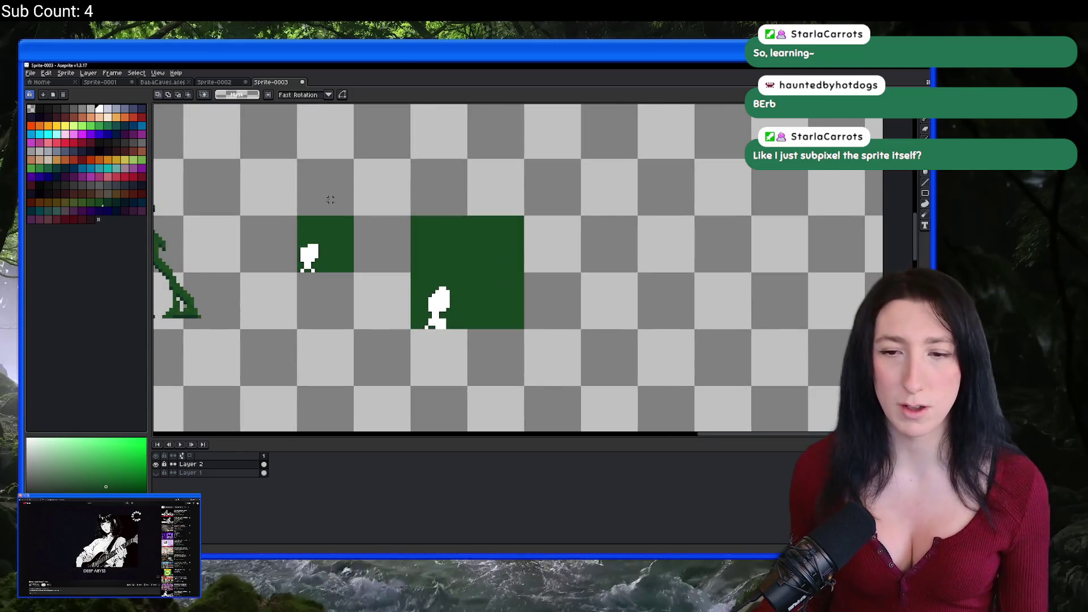
Box-select both green squares and delete them with their white figures
{"action": "scroll", "coordinate": [295, 130], "scroll_direction": "up", "scroll_amount": 1}
{"action": "scroll", "coordinate": [295, 130], "scroll_direction": "left", "scroll_amount": 1}
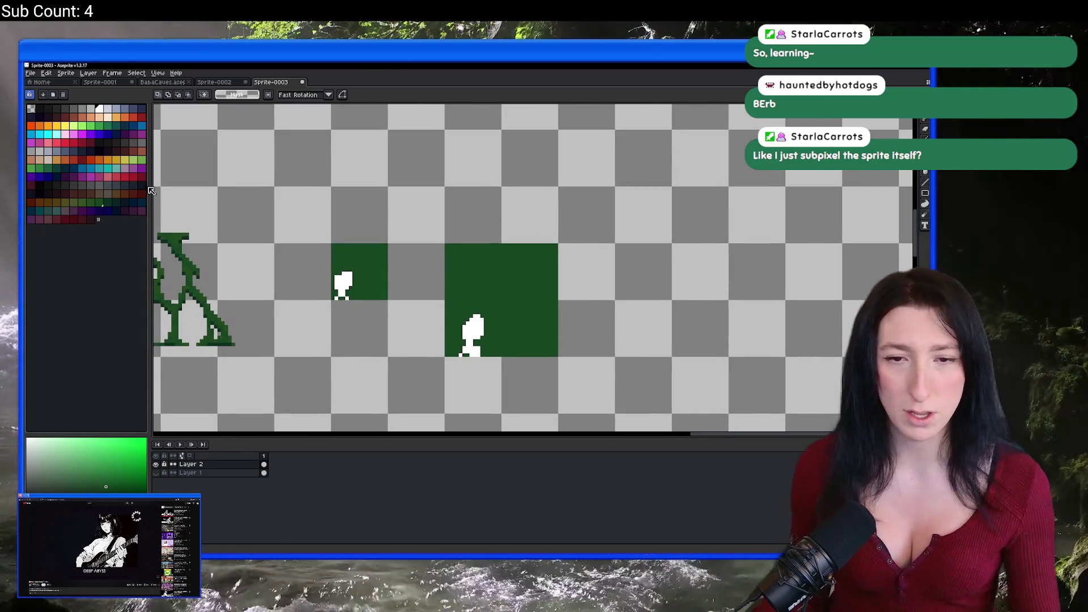
{"action": "left_click_drag", "start_coordinate": [280, 202], "coordinate": [607, 354]}
{"action": "key", "text": "Delete"}
{"action": "scroll", "coordinate": [607, 355], "scroll_direction": "down", "scroll_amount": 2}
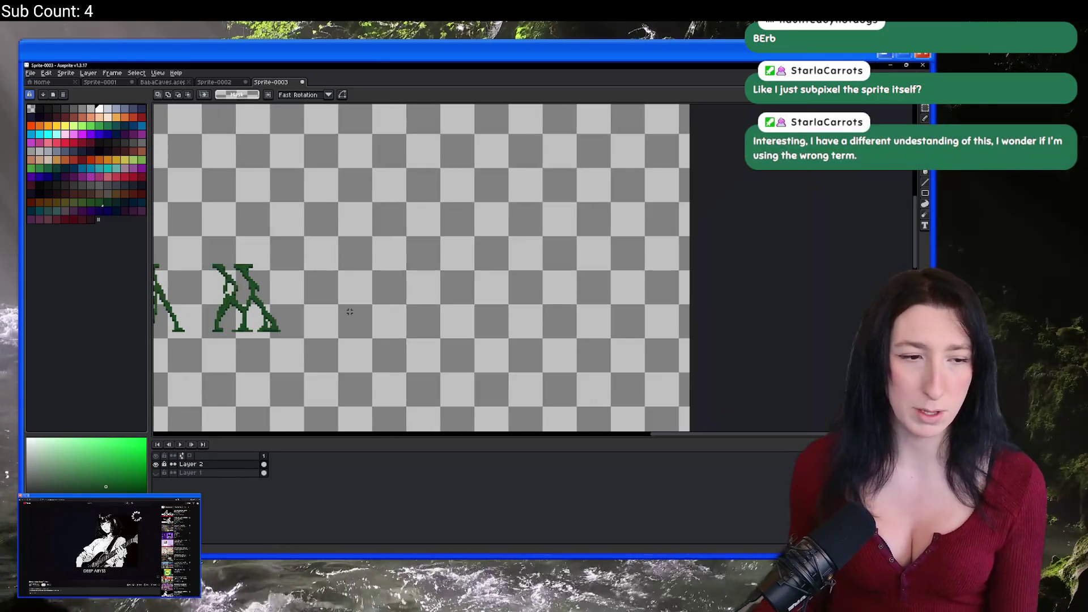
{"action": "scroll", "coordinate": [607, 354], "scroll_direction": "up", "scroll_amount": 1}
{"action": "scroll", "coordinate": [334, 247], "scroll_direction": "up", "scroll_amount": 1}
{"action": "scroll", "coordinate": [335, 246], "scroll_direction": "left", "scroll_amount": 1}
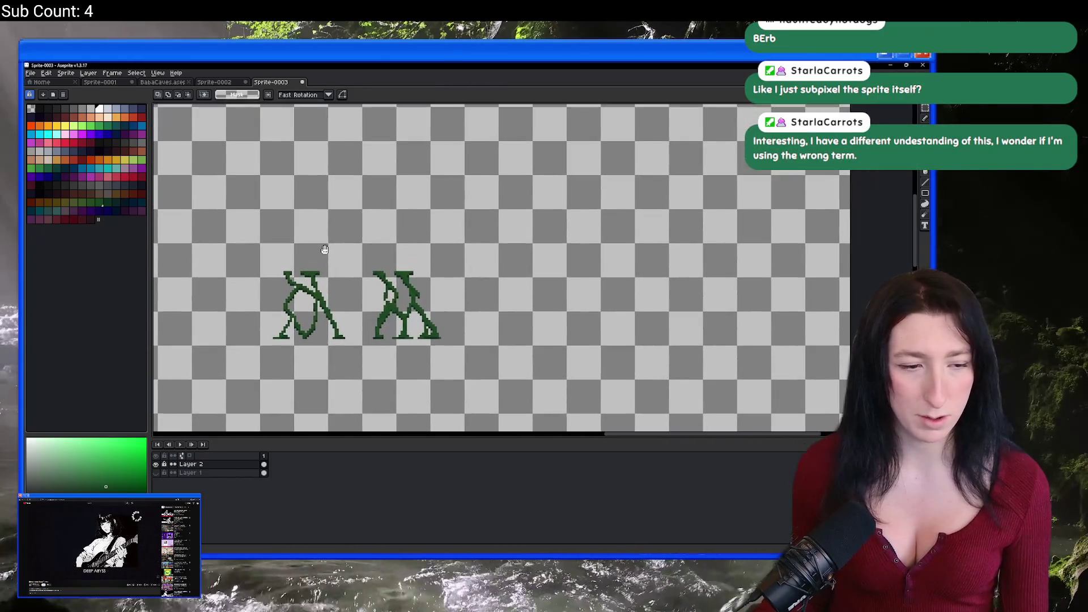
{"action": "scroll", "coordinate": [325, 252], "scroll_direction": "down", "scroll_amount": 1}
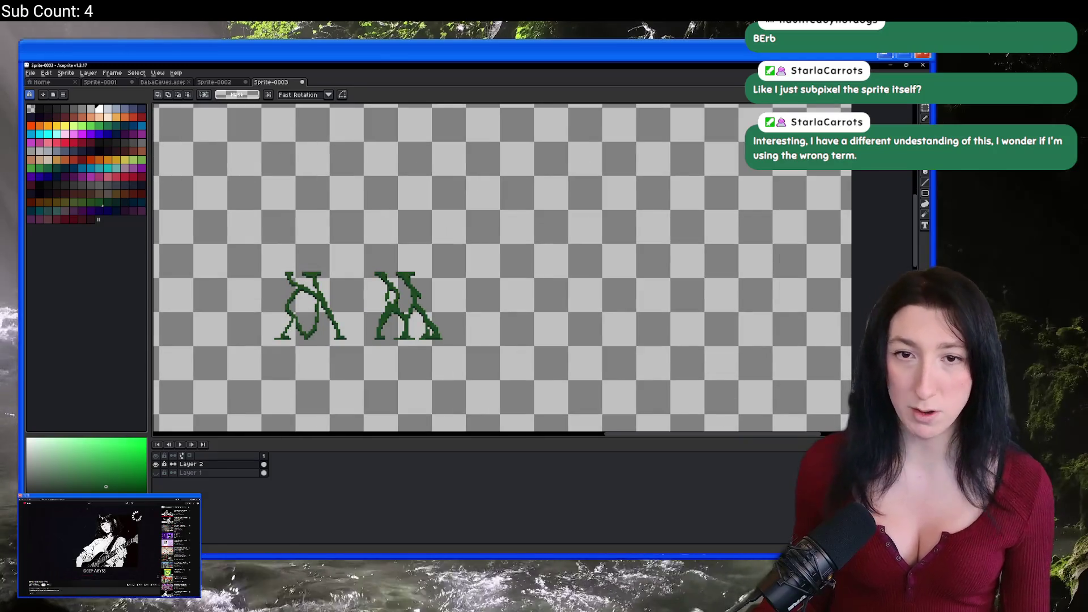
Search Google in Chrome for 'what is subpixel rendering'
{"action": "key", "text": "alt+Tab"}
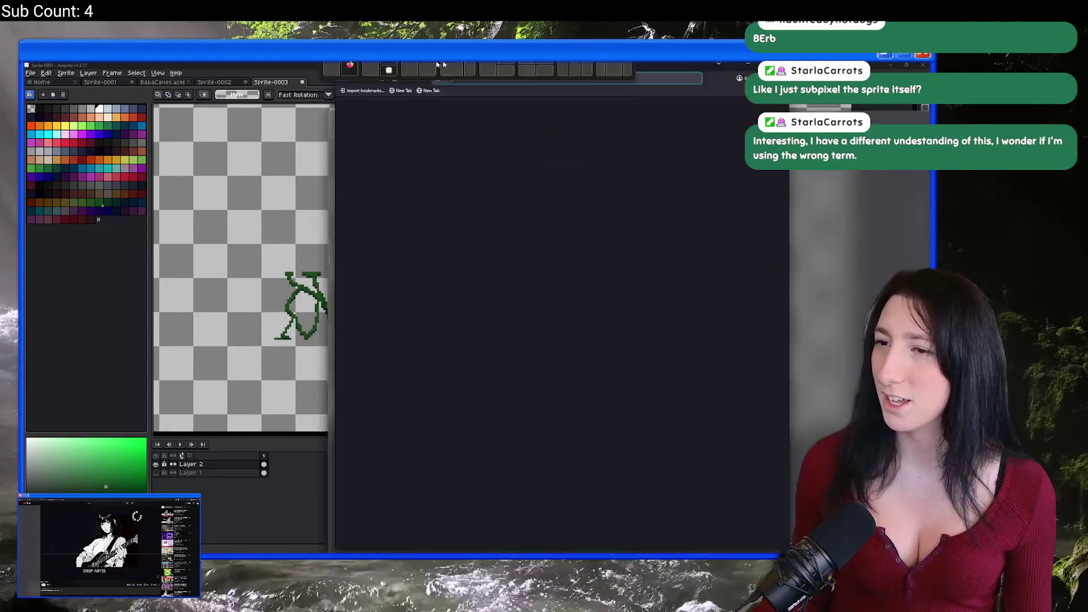
{"action": "type", "text": "what is subpixel"}
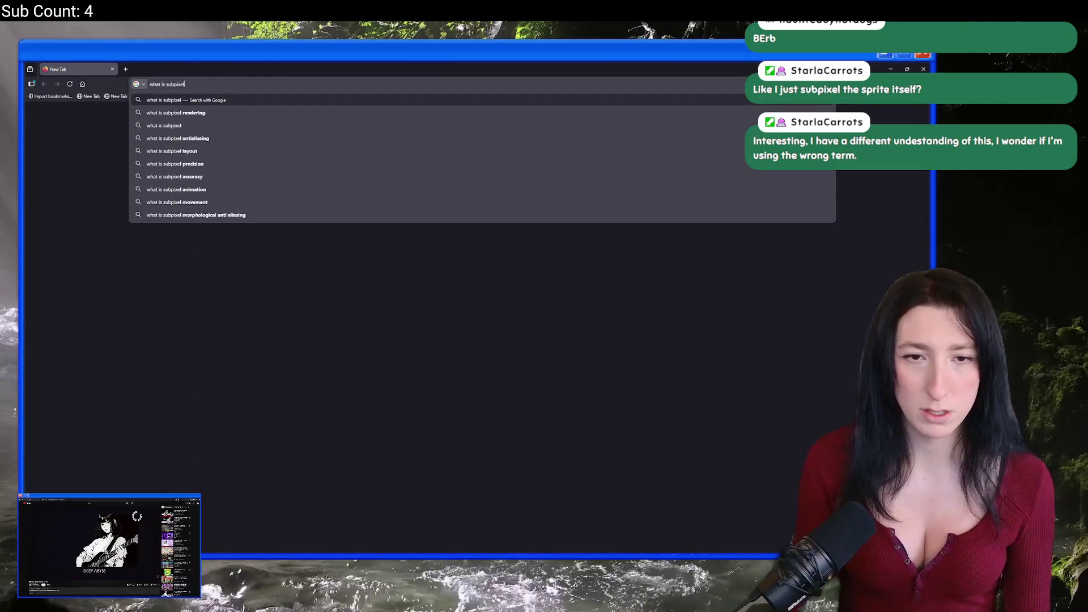
{"action": "key", "text": "Down"}
{"action": "key", "text": "Return"}
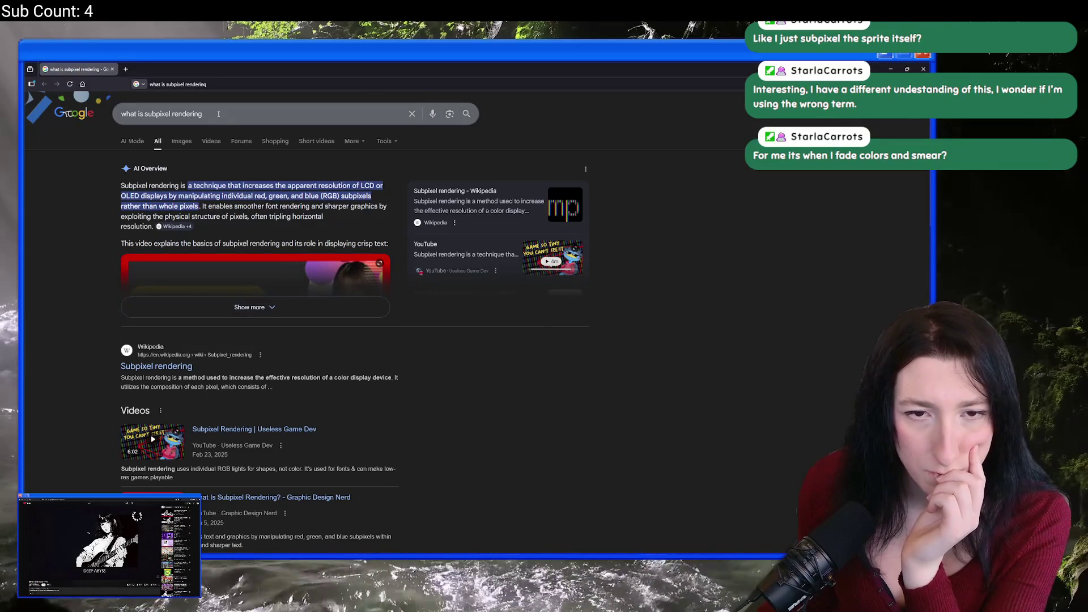
{"action": "double_click", "coordinate": [173, 114]}
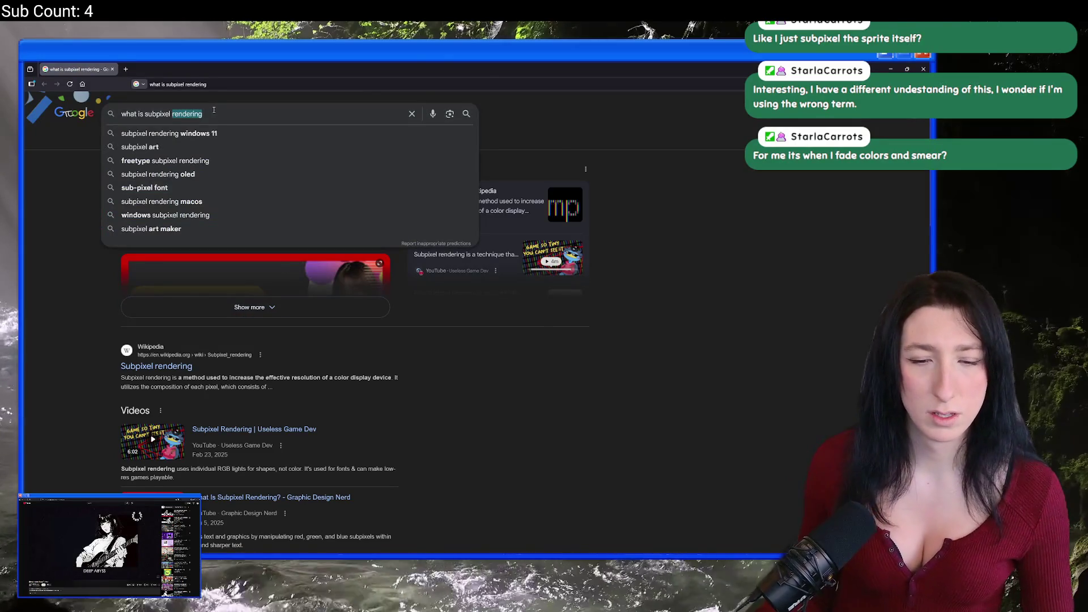
{"action": "left_click", "coordinate": [700, 454]}
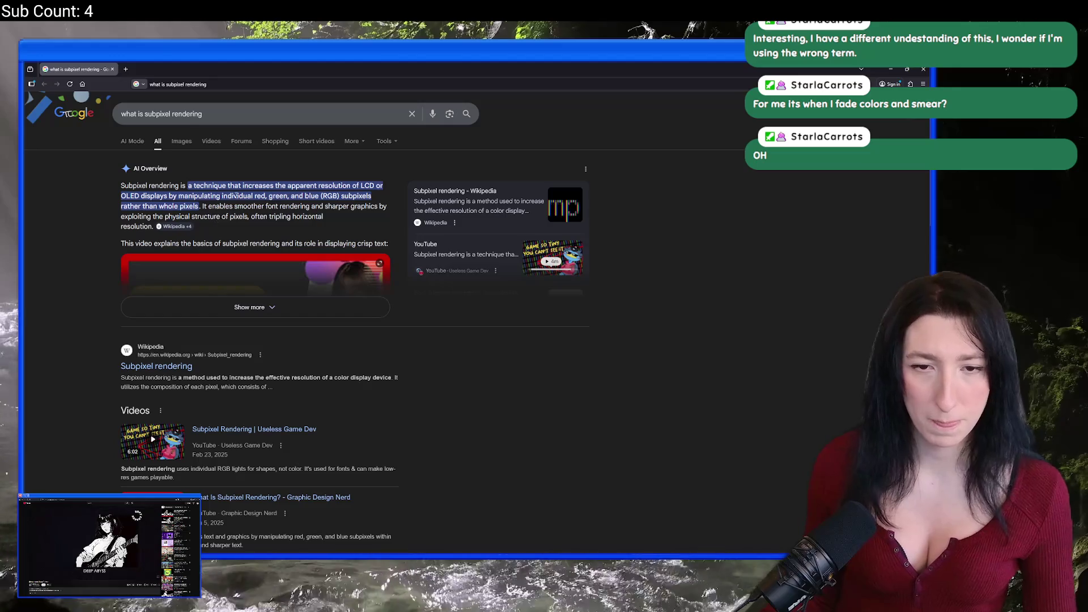
Skim the subpixel rendering results, open a new tab, then return to the GameMaker draw script
{"action": "scroll", "coordinate": [235, 196], "scroll_direction": "down", "scroll_amount": 2}
{"action": "scroll", "coordinate": [227, 170], "scroll_direction": "up", "scroll_amount": 2}
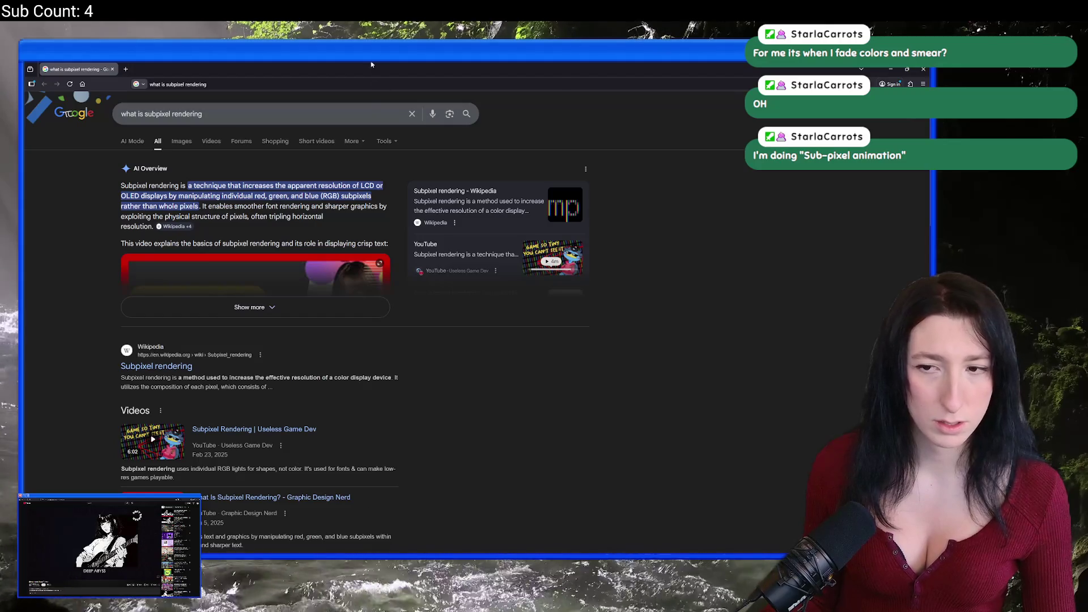
{"action": "scroll", "coordinate": [417, 321], "scroll_direction": "down", "scroll_amount": 5}
{"action": "scroll", "coordinate": [405, 351], "scroll_direction": "down", "scroll_amount": 5}
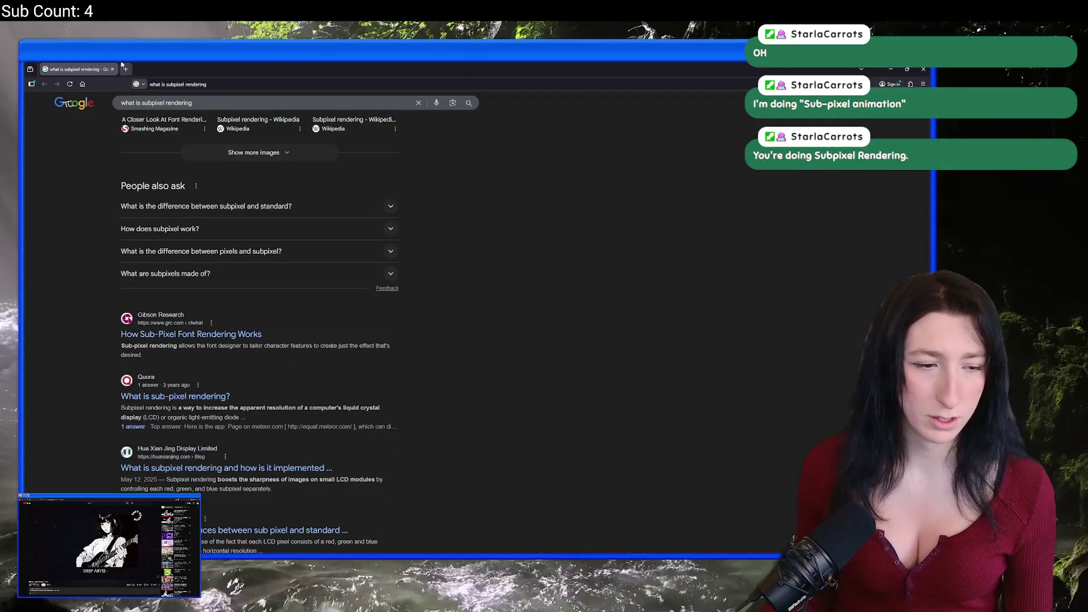
{"action": "left_click", "coordinate": [125, 68]}
{"action": "key", "text": "alt+Tab"}
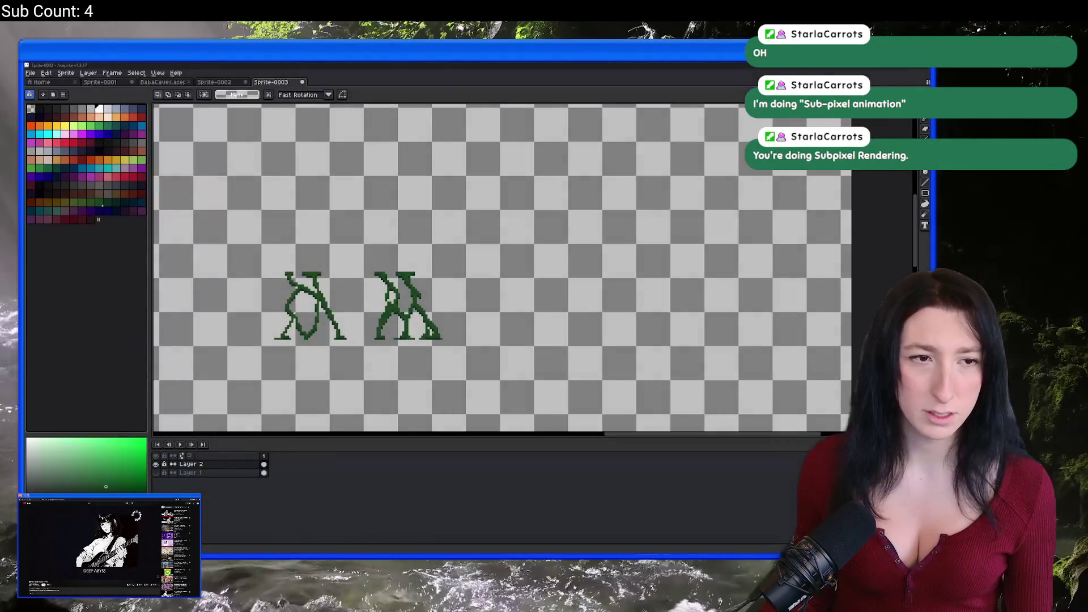
{"action": "key", "text": "alt+Tab"}
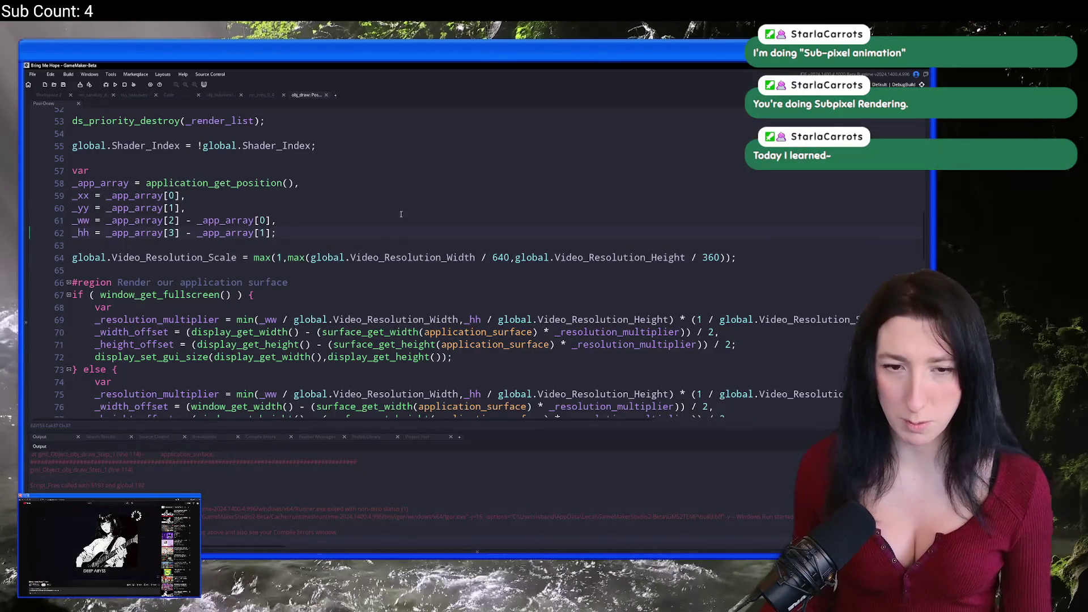
Inspect the render code: fullscreen branch, the _ww multiplier term and the draw_surface_ext width offset
{"action": "scroll", "coordinate": [185, 471], "scroll_direction": "up", "scroll_amount": 5}
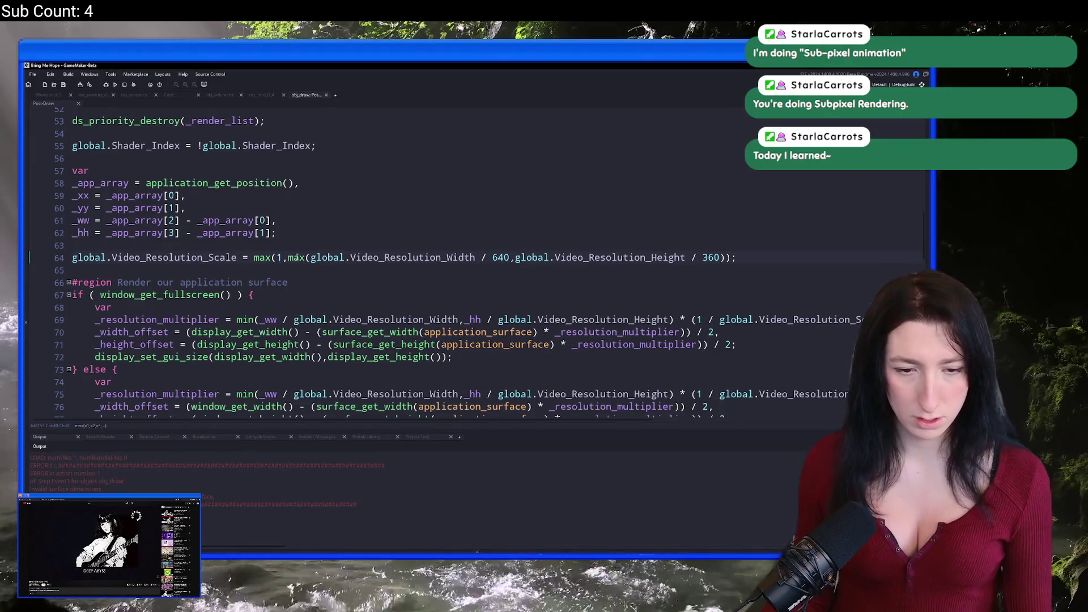
{"action": "left_click", "coordinate": [250, 293]}
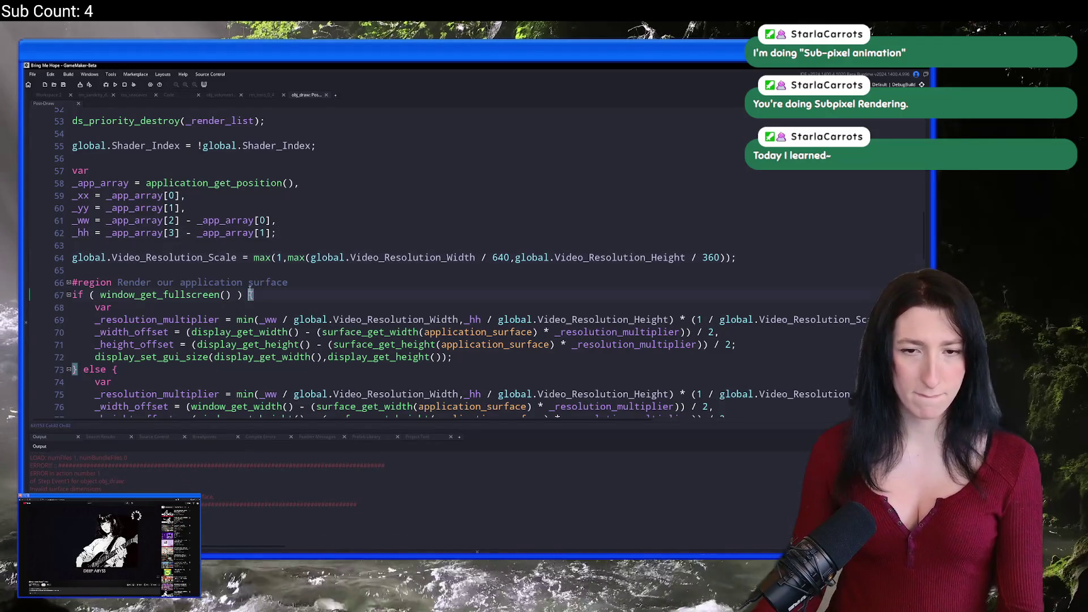
{"action": "scroll", "coordinate": [236, 256], "scroll_direction": "down", "scroll_amount": 1}
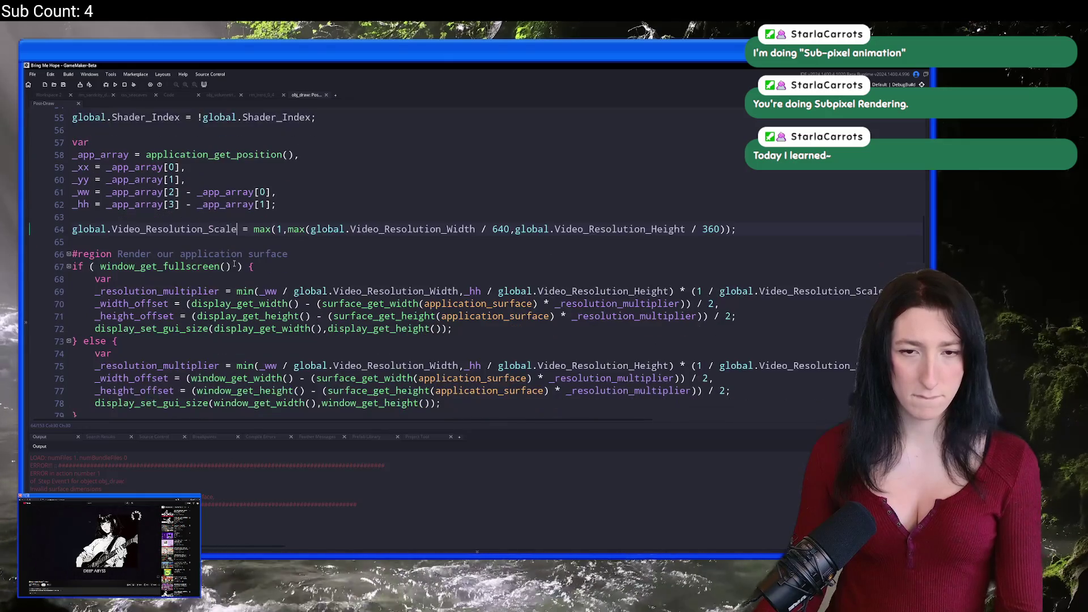
{"action": "scroll", "coordinate": [255, 170], "scroll_direction": "up", "scroll_amount": 1}
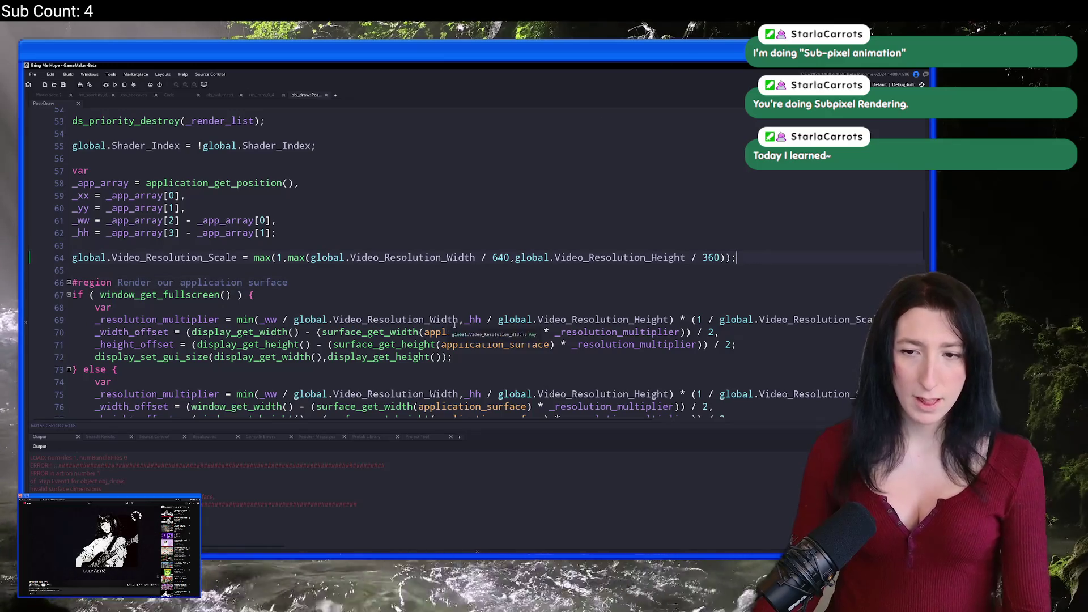
{"action": "left_click", "coordinate": [283, 320]}
{"action": "scroll", "coordinate": [273, 317], "scroll_direction": "down", "scroll_amount": 5}
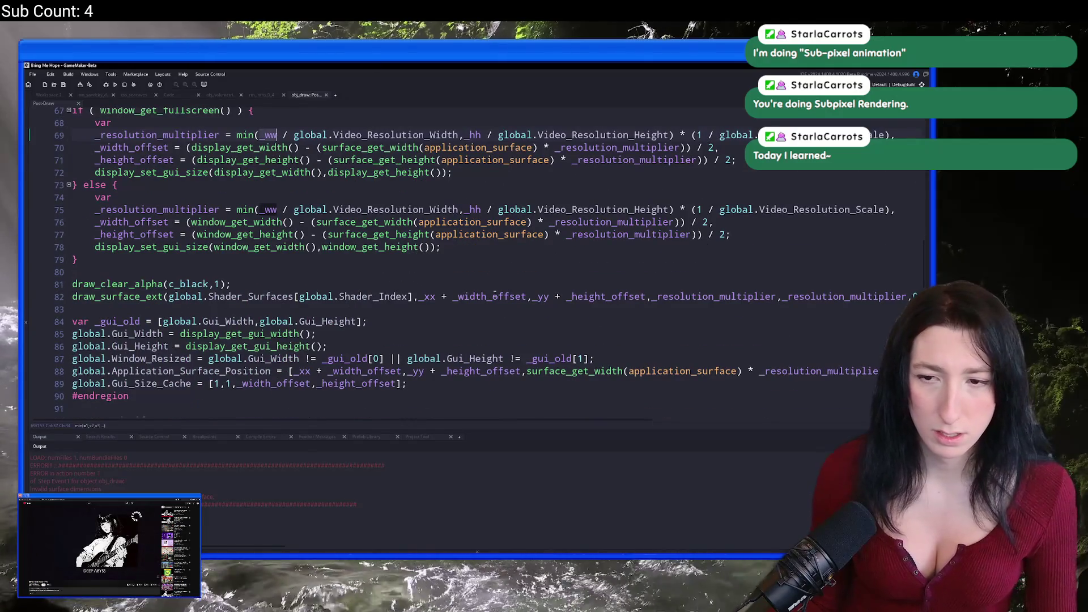
{"action": "left_click", "coordinate": [482, 297]}
{"action": "scroll", "coordinate": [603, 321], "scroll_direction": "up", "scroll_amount": 3}
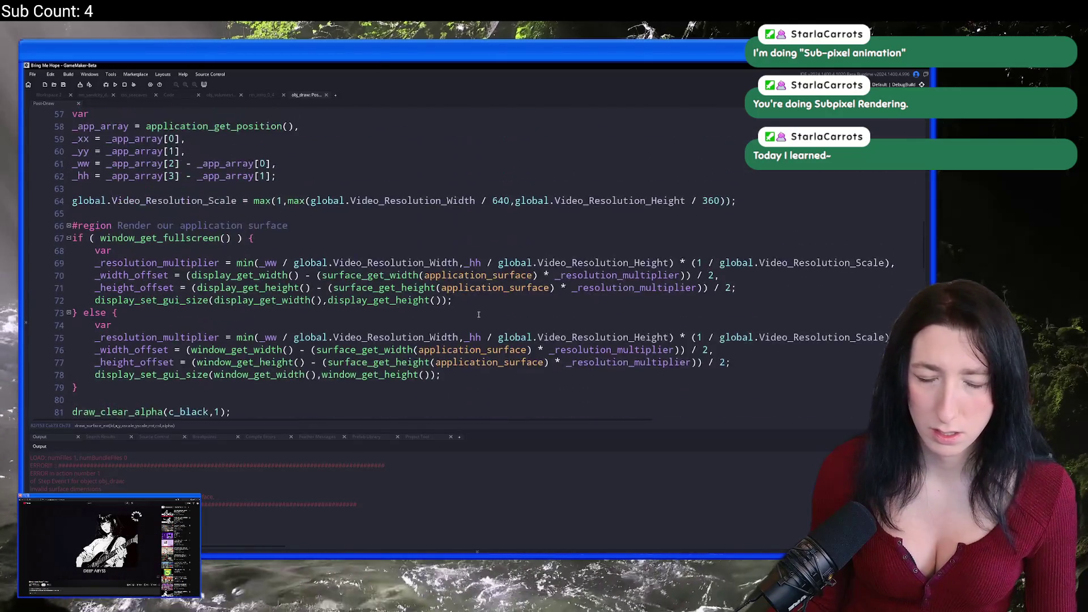
{"action": "scroll", "coordinate": [397, 317], "scroll_direction": "down", "scroll_amount": 1}
Delete the global.Video_Resolution_Scale line and its blank line, then highlight _resolution_multiplier uses
{"action": "left_click", "coordinate": [292, 381]}
{"action": "scroll", "coordinate": [293, 316], "scroll_direction": "up", "scroll_amount": 2}
{"action": "scroll", "coordinate": [293, 316], "scroll_direction": "up", "scroll_amount": 2}
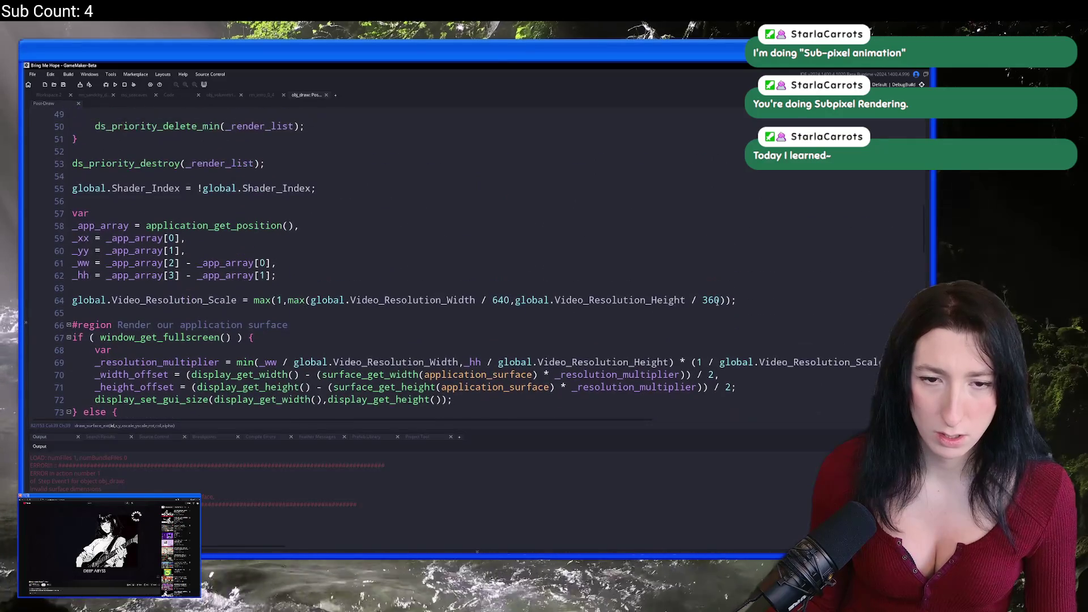
{"action": "mouse_move", "coordinate": [74, 300]}
{"action": "left_mouse_down"}
{"action": "mouse_move", "coordinate": [65, 238]}
{"action": "mouse_move", "coordinate": [61, 289]}
{"action": "left_mouse_up"}
{"action": "left_click", "coordinate": [61, 303]}
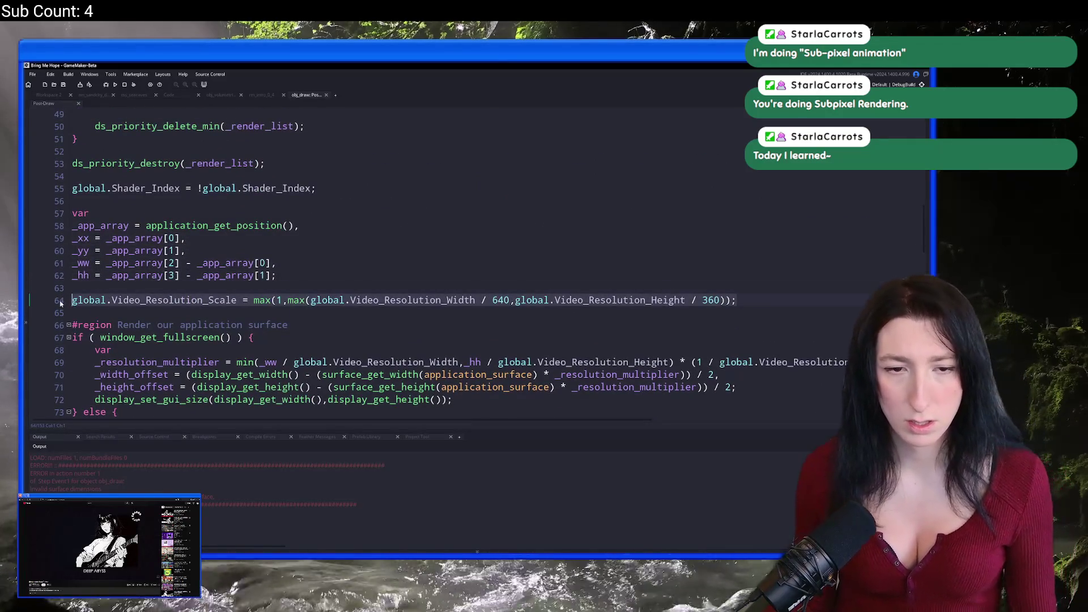
{"action": "key", "text": "End"}
{"action": "key", "text": "shift+Up"}
{"action": "key", "text": "shift+Up"}
{"action": "key", "text": "Delete"}
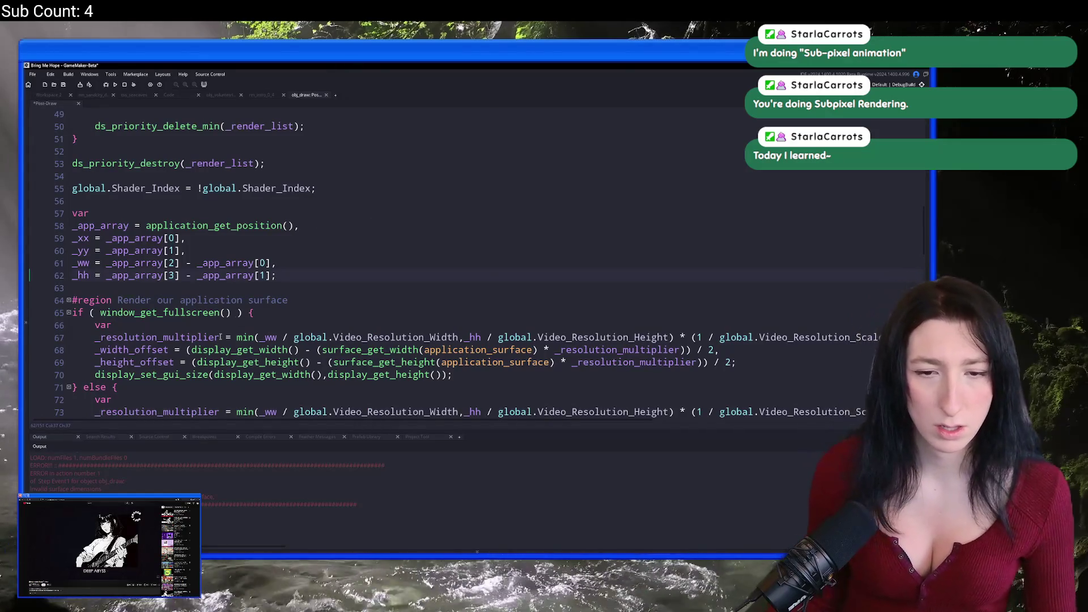
{"action": "double_click", "coordinate": [183, 337]}
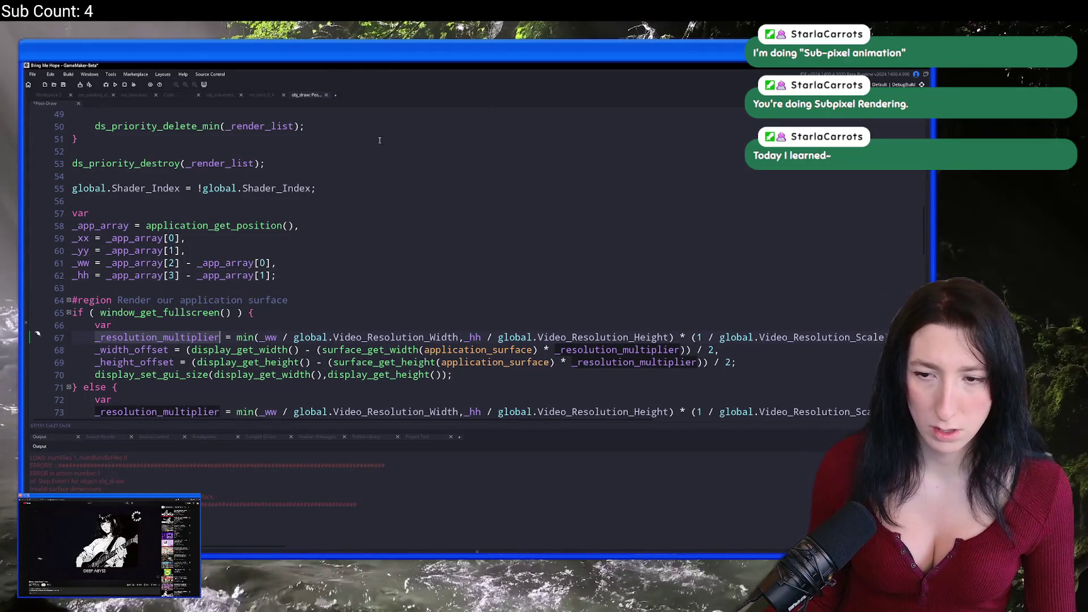
{"action": "scroll", "coordinate": [380, 140], "scroll_direction": "up", "scroll_amount": 9}
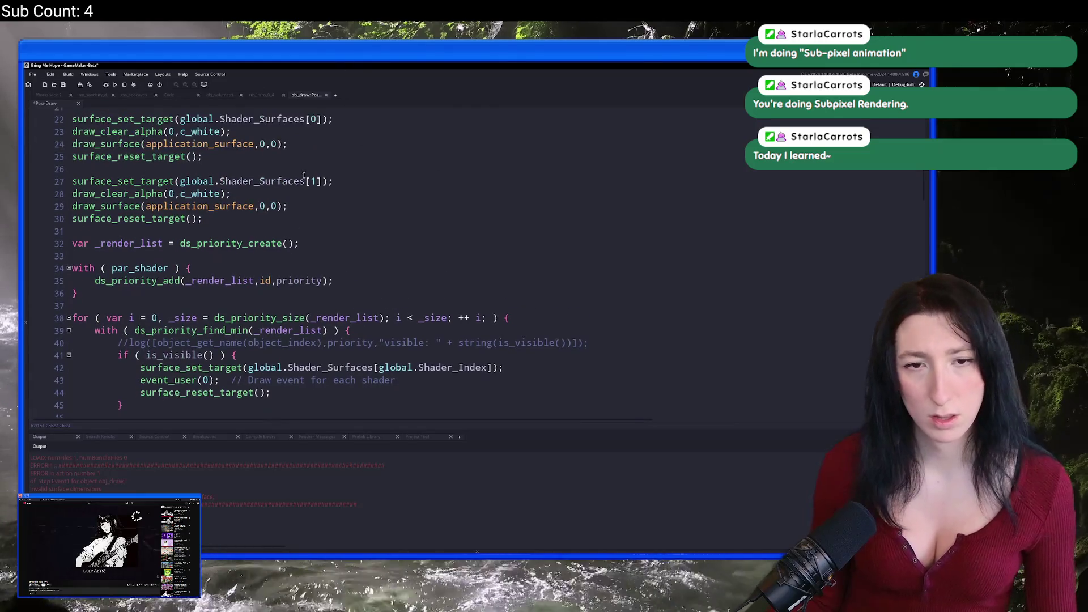
{"action": "scroll", "coordinate": [303, 175], "scroll_direction": "up", "scroll_amount": 5}
Search the project for surface_set_size (0 results), then reopen the obj_draw draw code
{"action": "left_click", "coordinate": [424, 211]}
{"action": "key", "text": "ctrl+f"}
{"action": "type", "text": "surface_set_size"}
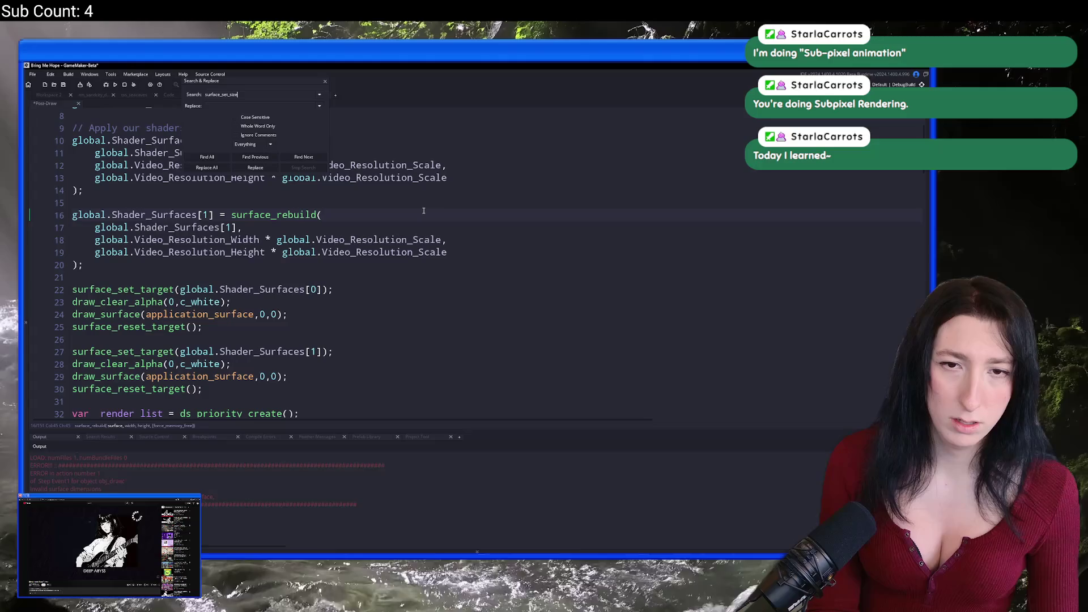
{"action": "key", "text": "Return"}
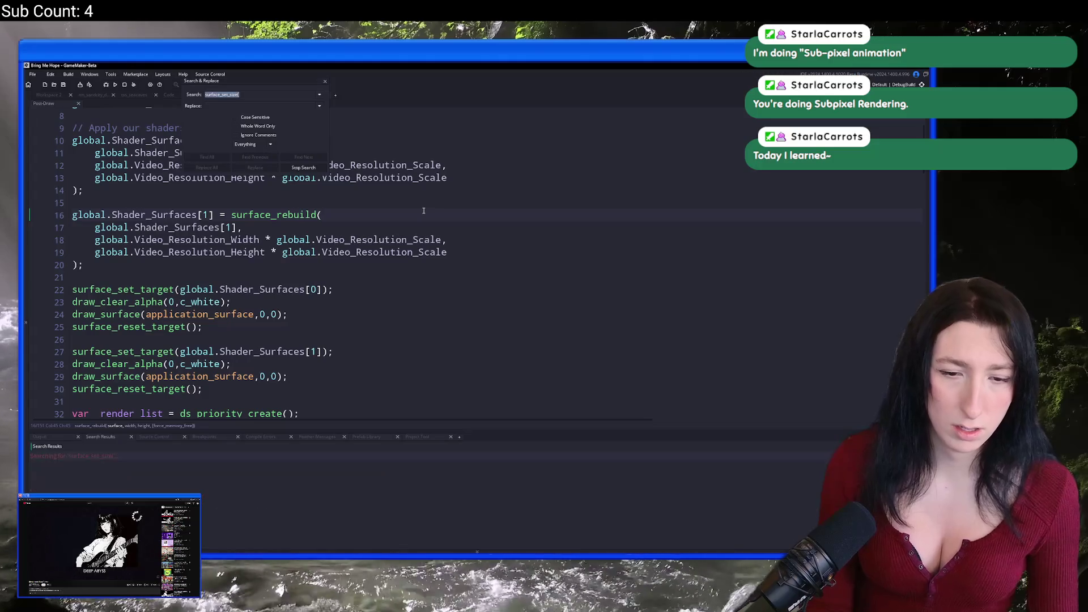
{"action": "left_click", "coordinate": [326, 83]}
{"action": "left_click", "coordinate": [249, 95]}
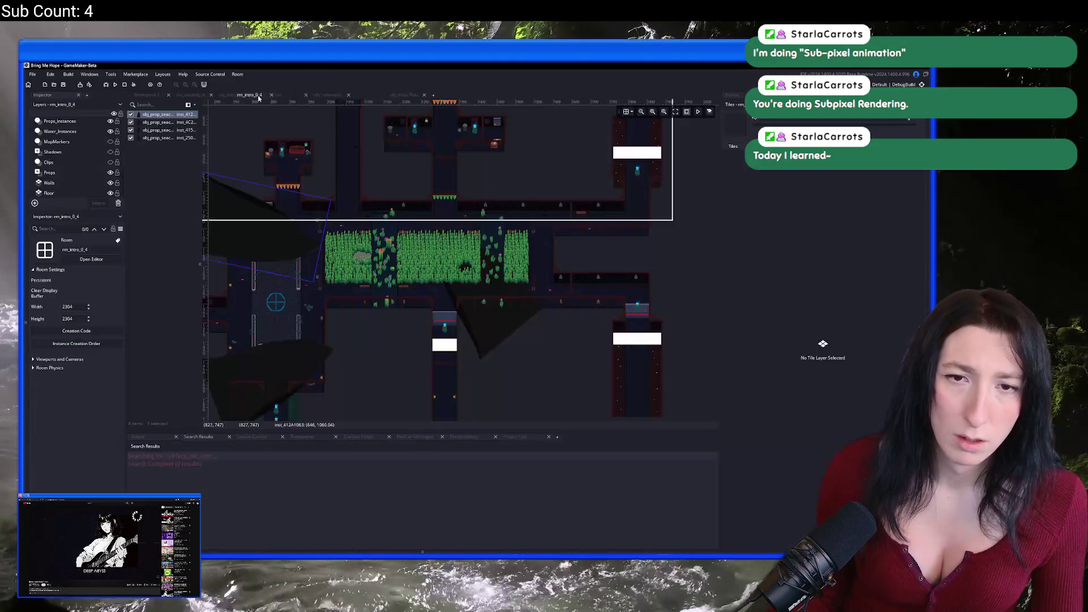
{"action": "left_click", "coordinate": [161, 95]}
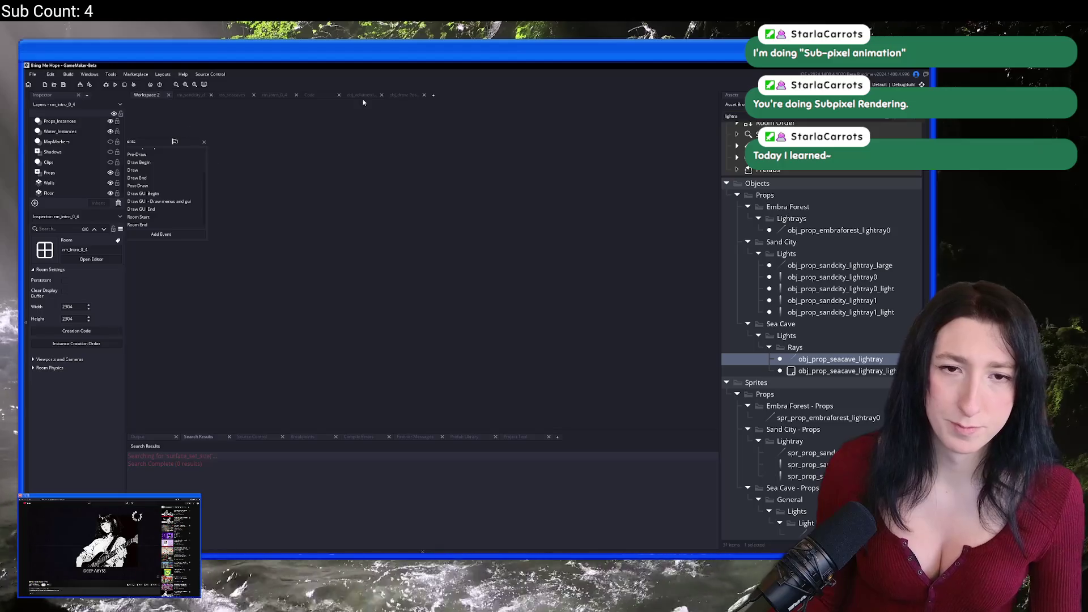
{"action": "left_click", "coordinate": [412, 93]}
Find all project uses of application_surface, then close the search box
{"action": "double_click", "coordinate": [281, 315]}
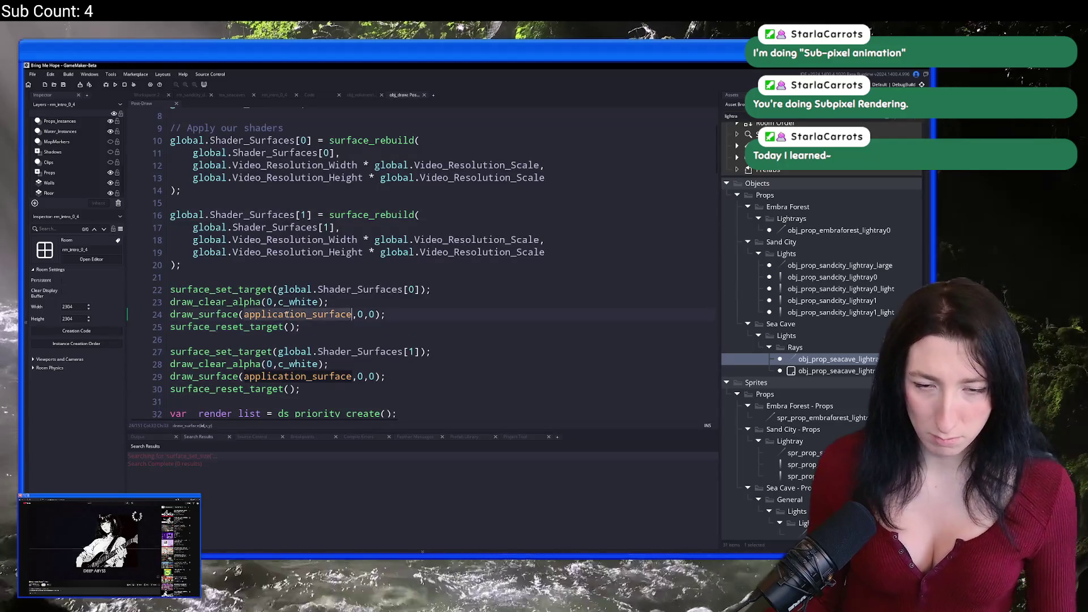
{"action": "key", "text": "ctrl+shift+f"}
{"action": "key", "text": "Return"}
{"action": "scroll", "coordinate": [251, 522], "scroll_direction": "down", "scroll_amount": 3}
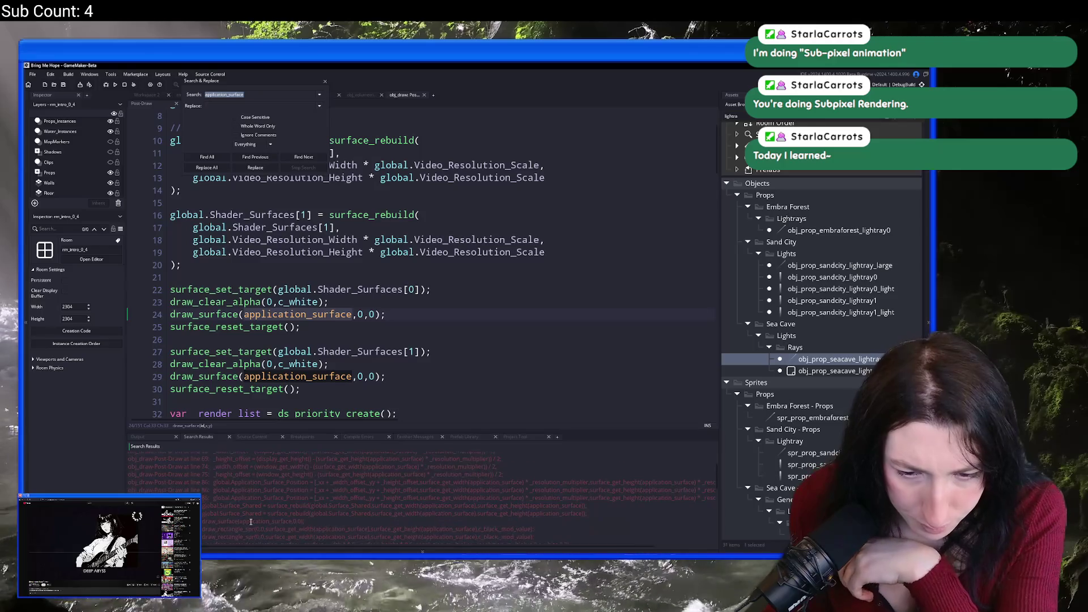
{"action": "scroll", "coordinate": [250, 522], "scroll_direction": "down", "scroll_amount": 3}
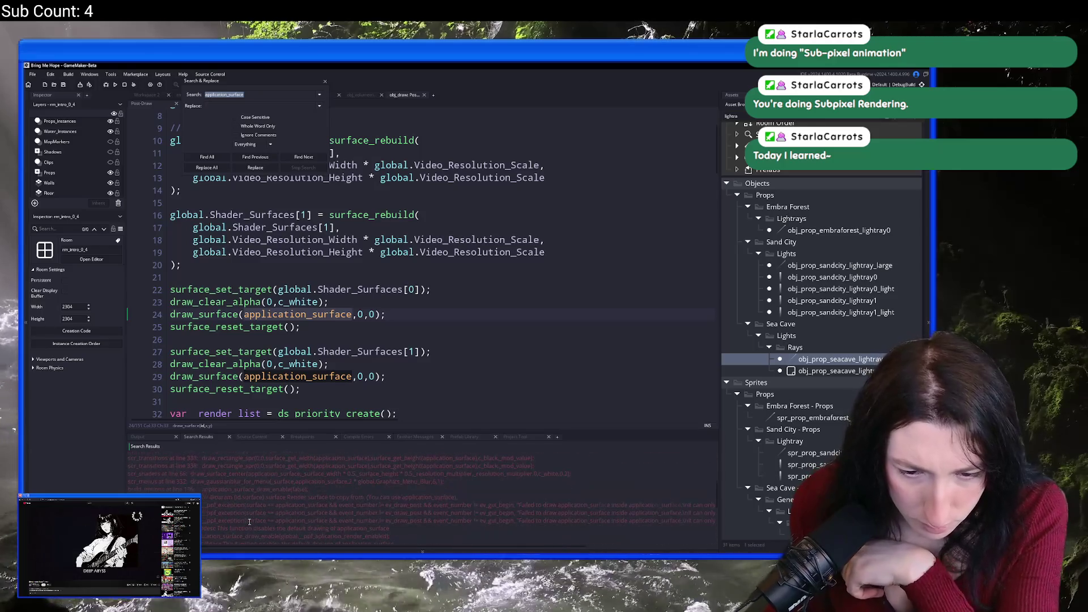
{"action": "left_click", "coordinate": [326, 83]}
{"action": "scroll", "coordinate": [324, 233], "scroll_direction": "down", "scroll_amount": 7}
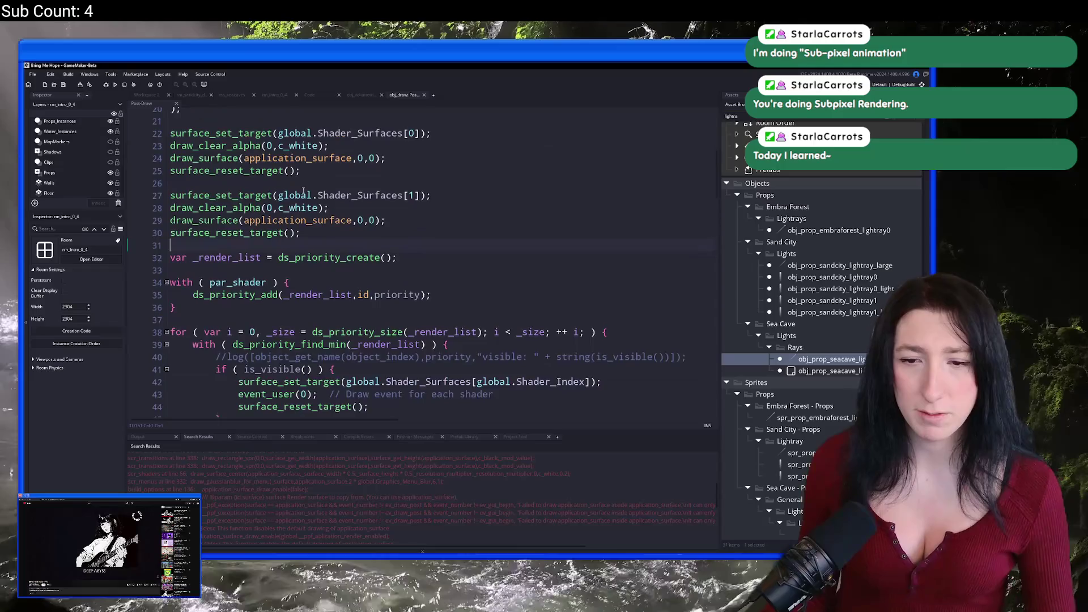
{"action": "scroll", "coordinate": [323, 232], "scroll_direction": "down", "scroll_amount": 6}
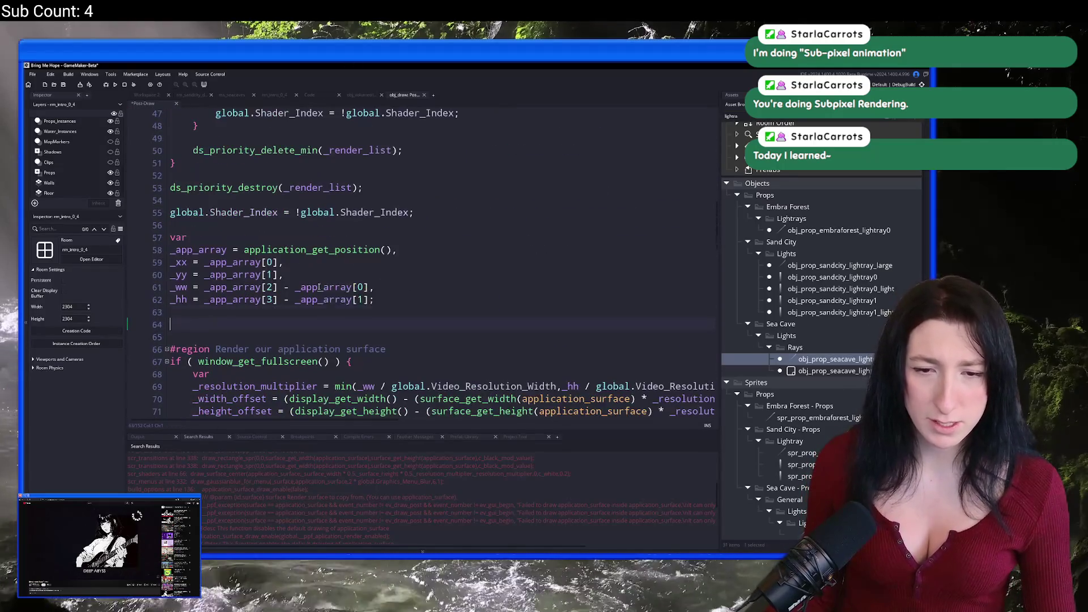
Add a log(global.Video_Resolution_Scale); line below the line-64 scale calculation
{"action": "left_click", "coordinate": [446, 324]}
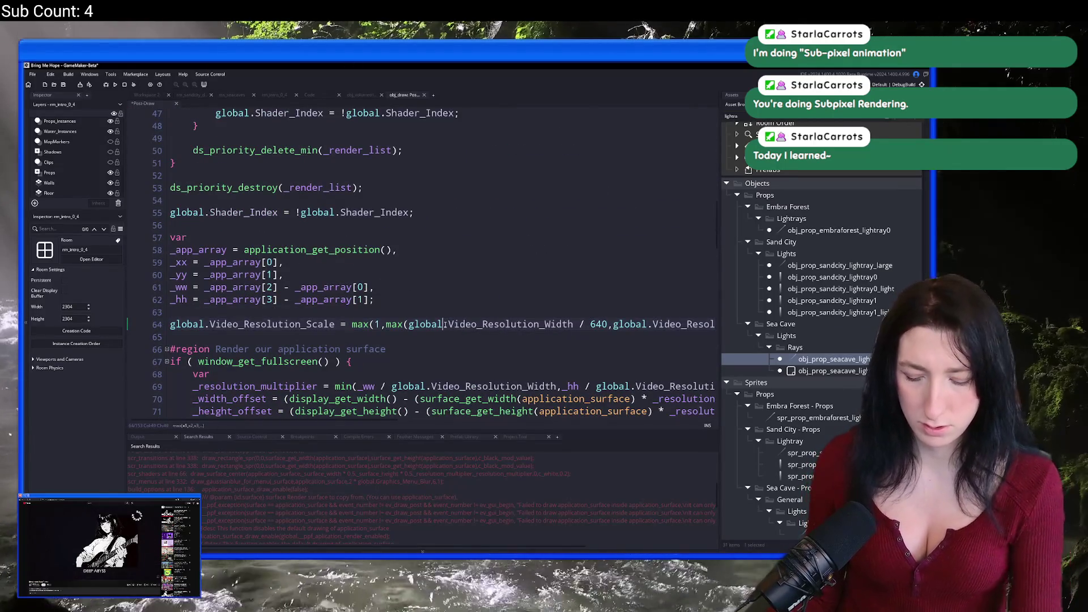
{"action": "key", "text": "F12"}
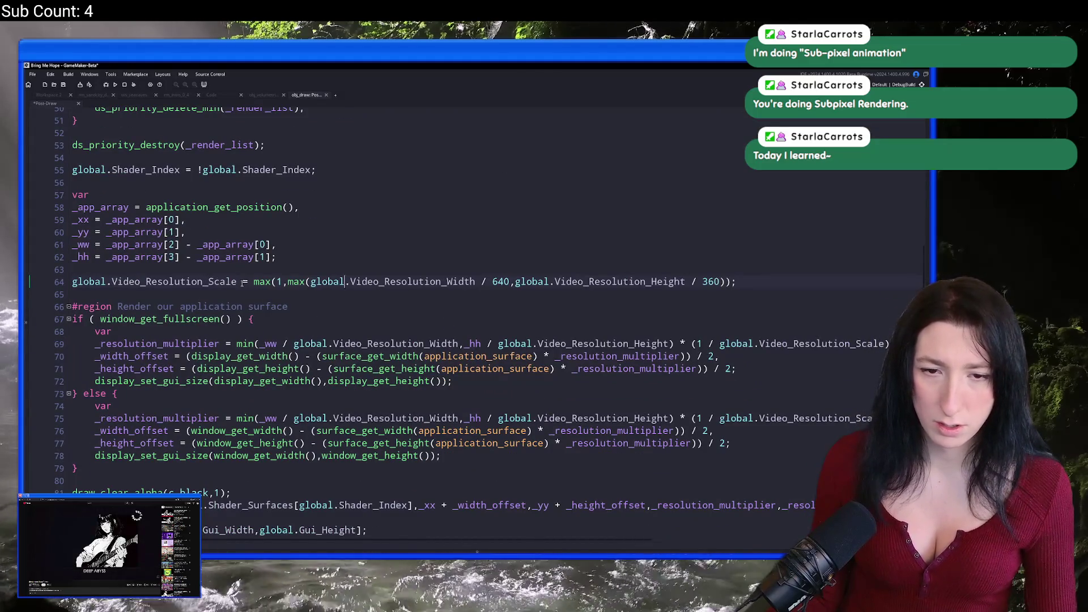
{"action": "key", "text": "Up"}
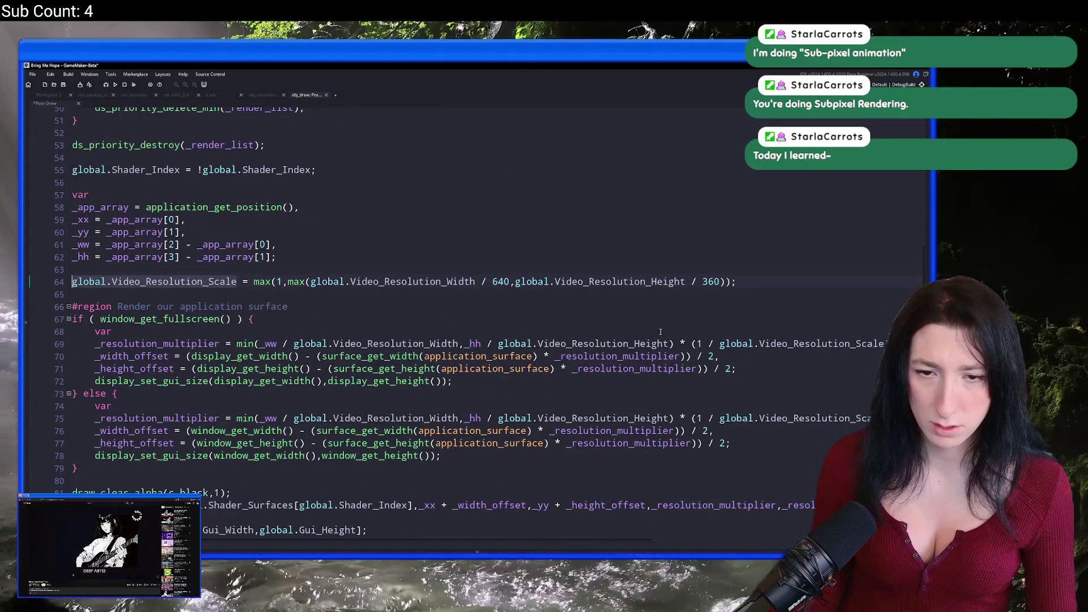
{"action": "left_click", "coordinate": [805, 293]}
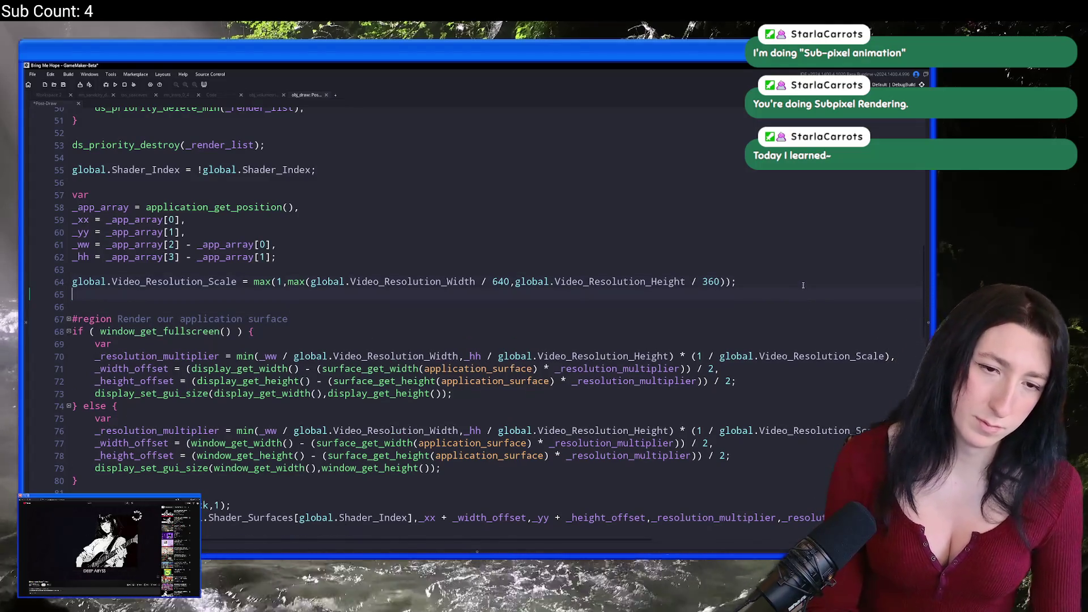
{"action": "key", "text": "Return"}
{"action": "type", "text": "global.Video_Resolution_Scale);"}
Launch a test run with F5 and begin a Windows search for GitHub Desktop
{"action": "key", "text": "F5"}
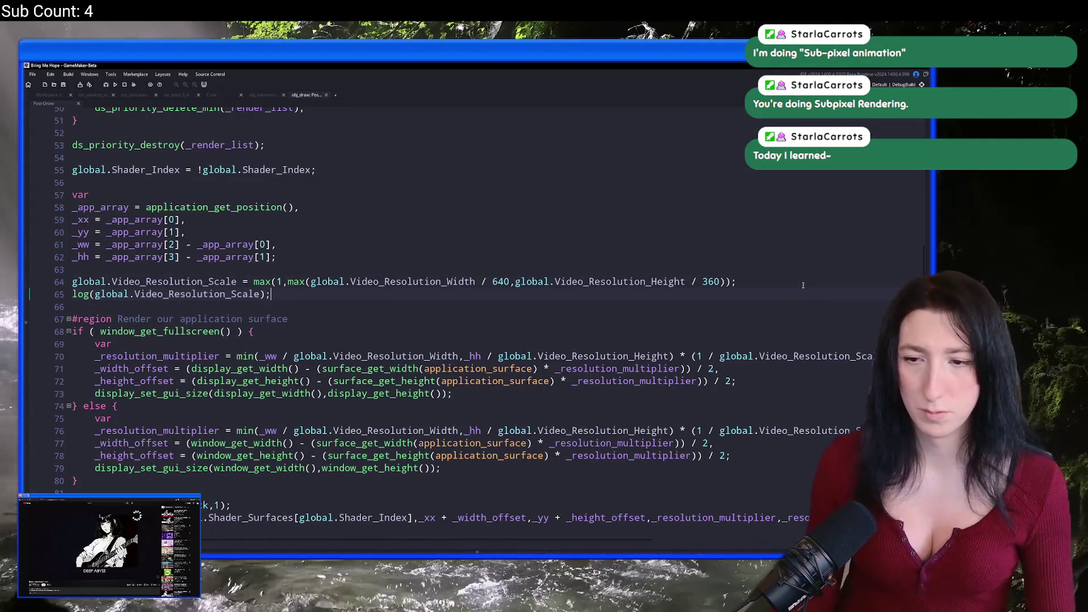
{"action": "scroll", "coordinate": [623, 340], "scroll_direction": "down", "scroll_amount": 1}
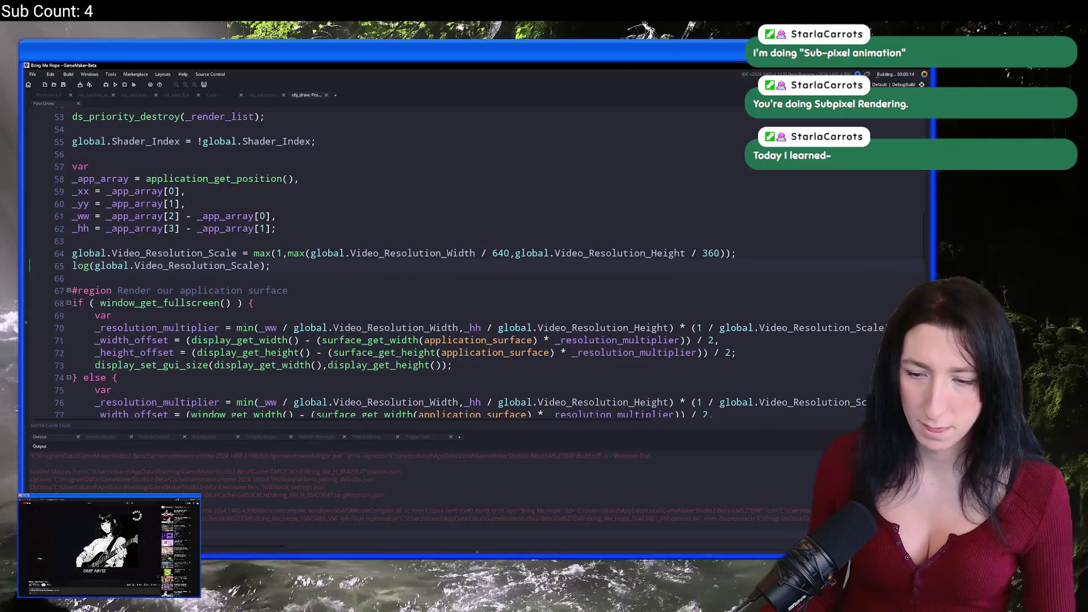
{"action": "key", "text": "super"}
{"action": "type", "text": "gitHub Desktop"}
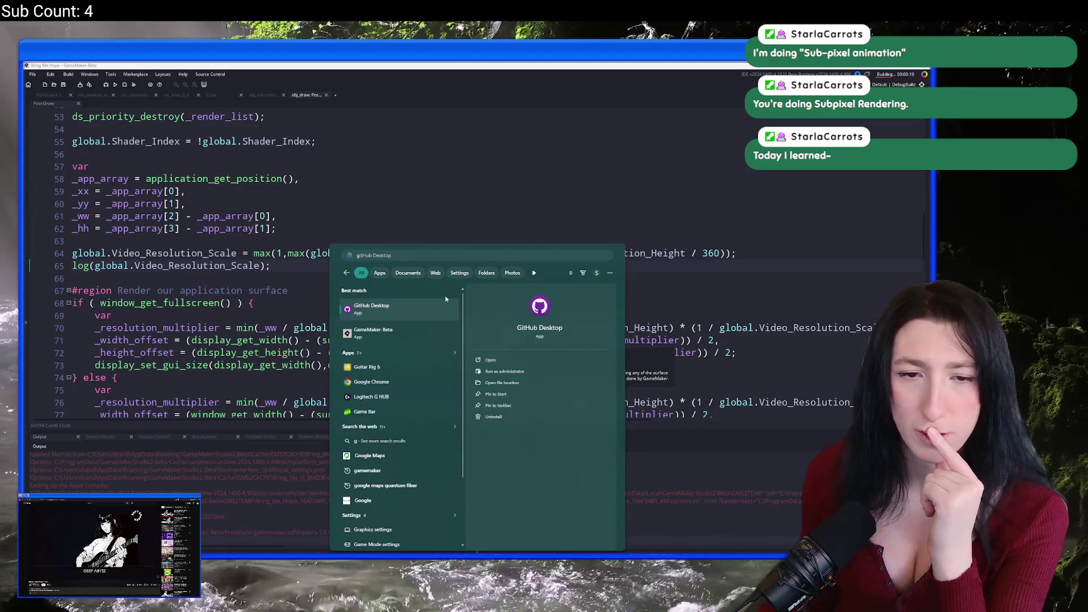
{"action": "left_click", "coordinate": [427, 311]}
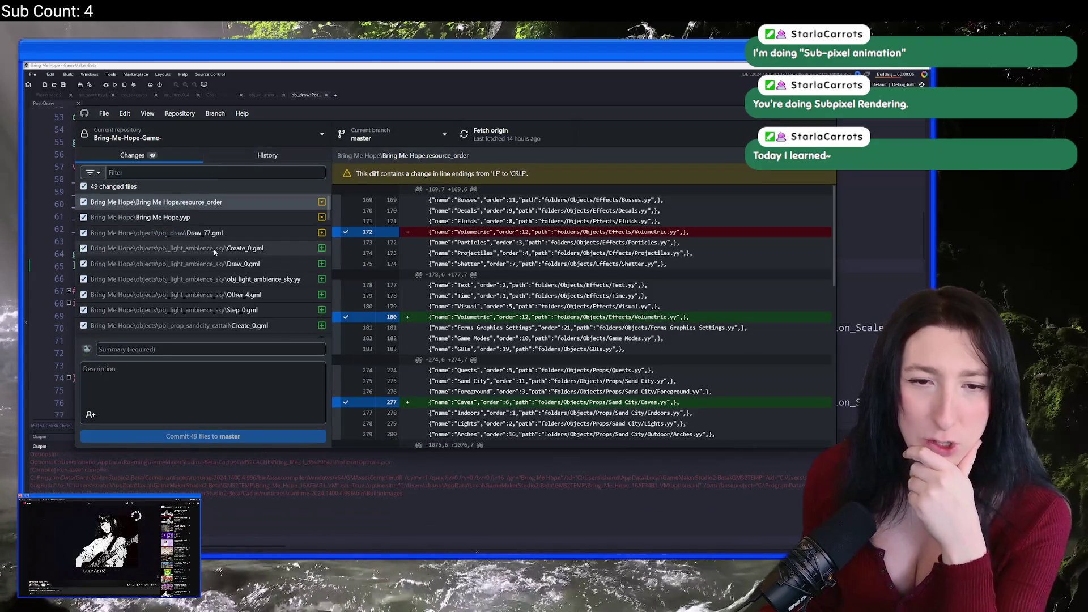
{"action": "left_click", "coordinate": [226, 233]}
{"action": "scroll", "coordinate": [228, 259], "scroll_direction": "down", "scroll_amount": 10}
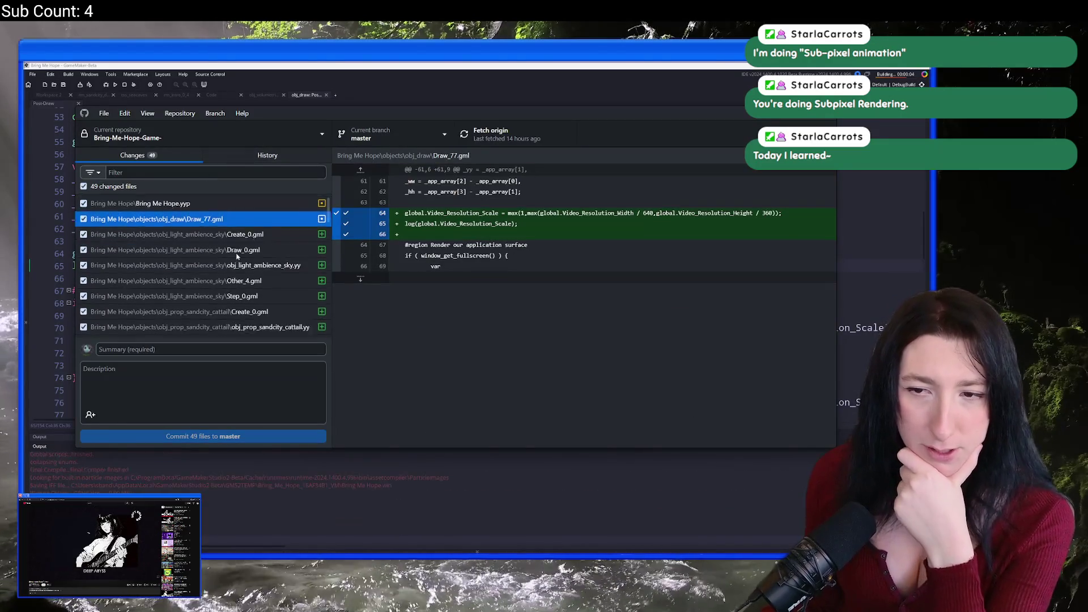
{"action": "scroll", "coordinate": [245, 251], "scroll_direction": "up", "scroll_amount": 10}
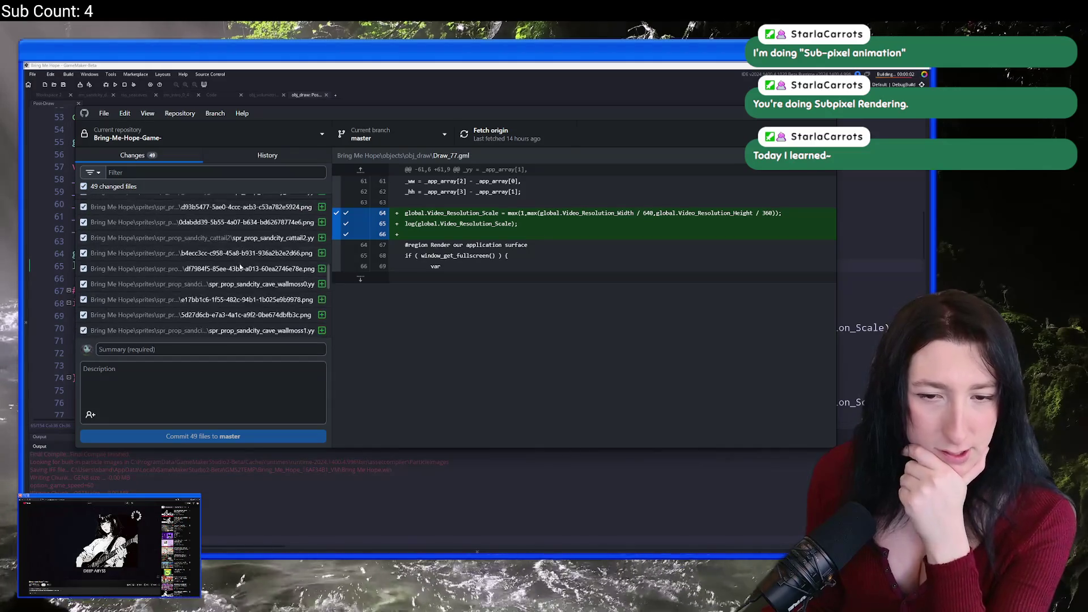
{"action": "left_click", "coordinate": [517, 98]}
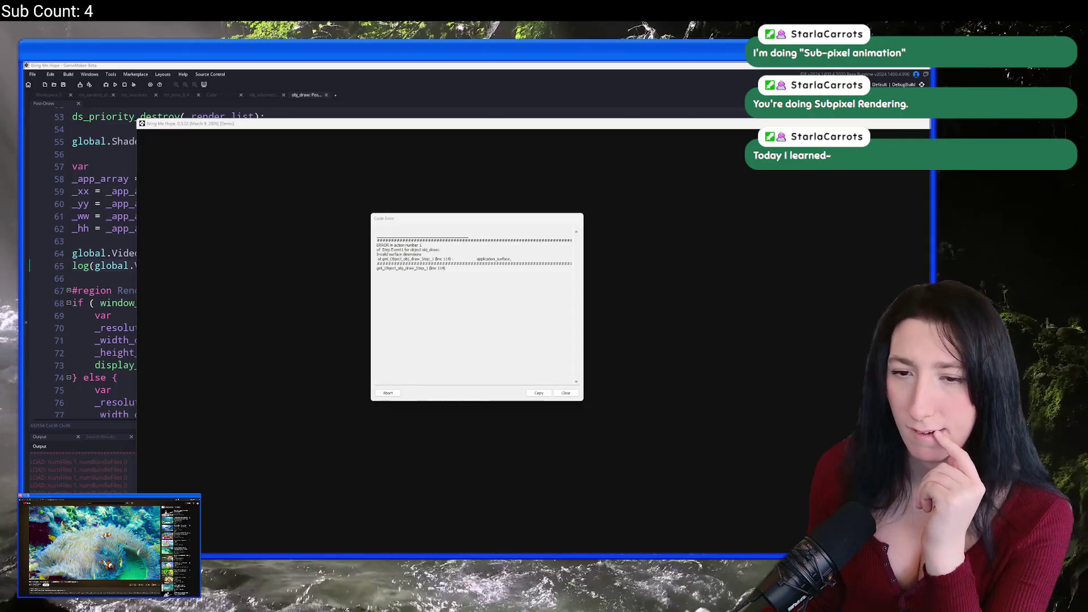
{"action": "left_click", "coordinate": [200, 66]}
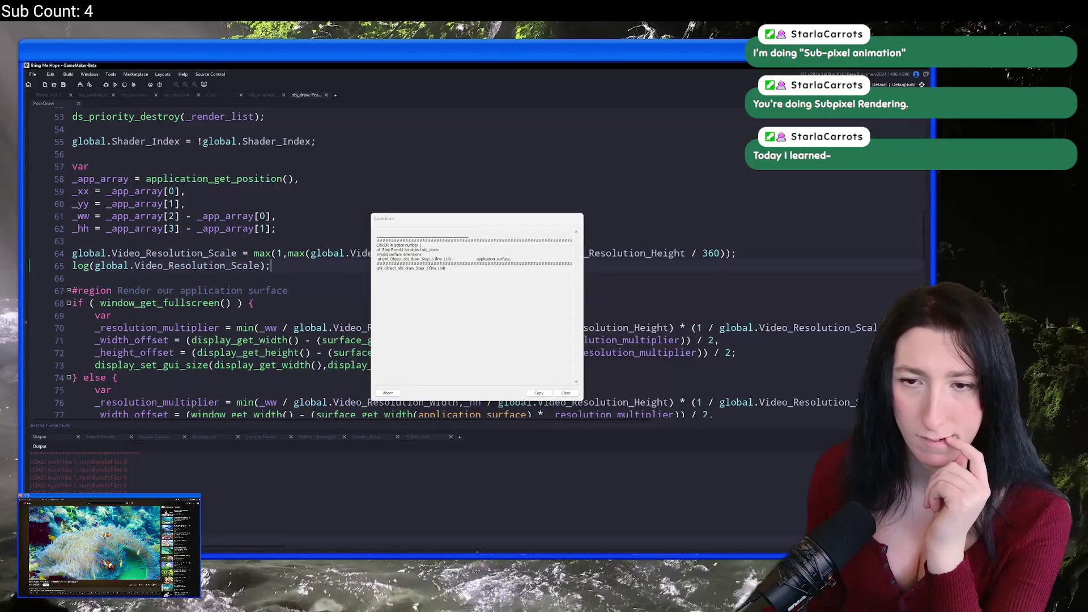
{"action": "left_click", "coordinate": [385, 393]}
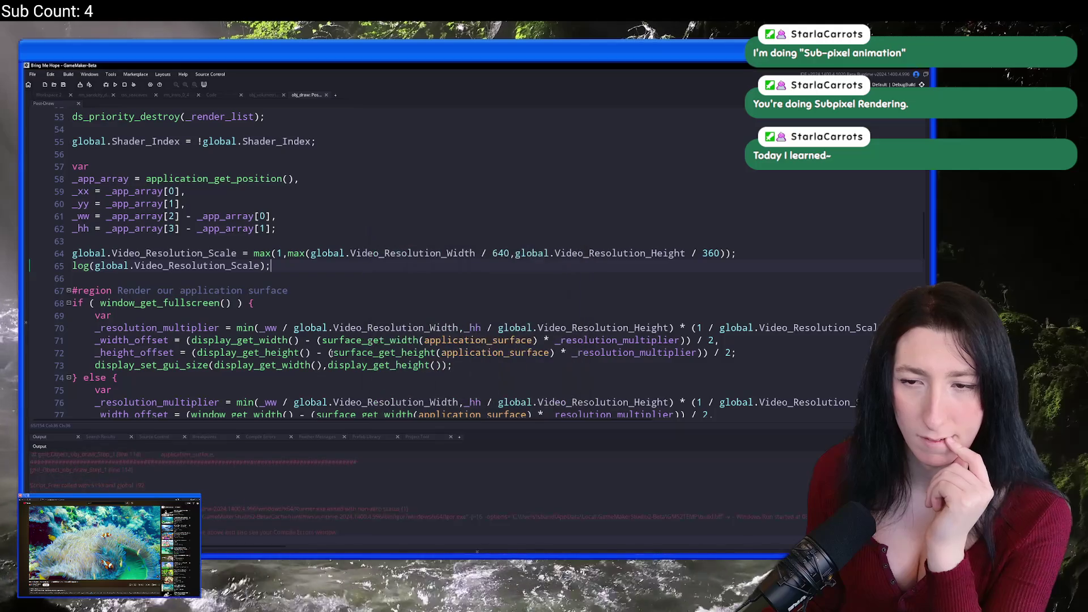
{"action": "scroll", "coordinate": [229, 277], "scroll_direction": "down", "scroll_amount": 16}
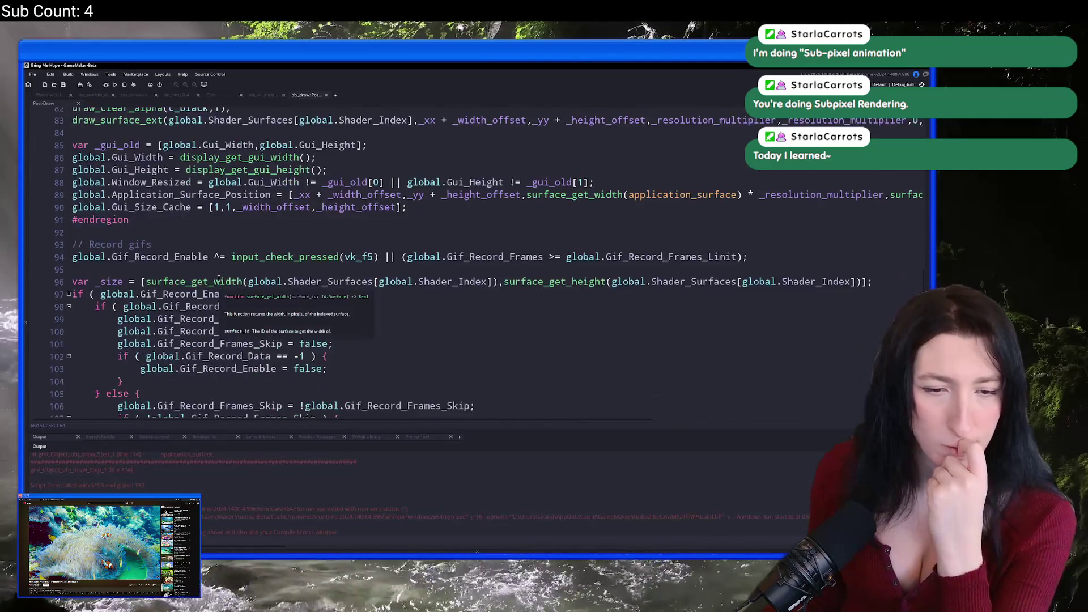
{"action": "scroll", "coordinate": [216, 284], "scroll_direction": "down", "scroll_amount": 5}
{"action": "scroll", "coordinate": [198, 272], "scroll_direction": "up", "scroll_amount": 6}
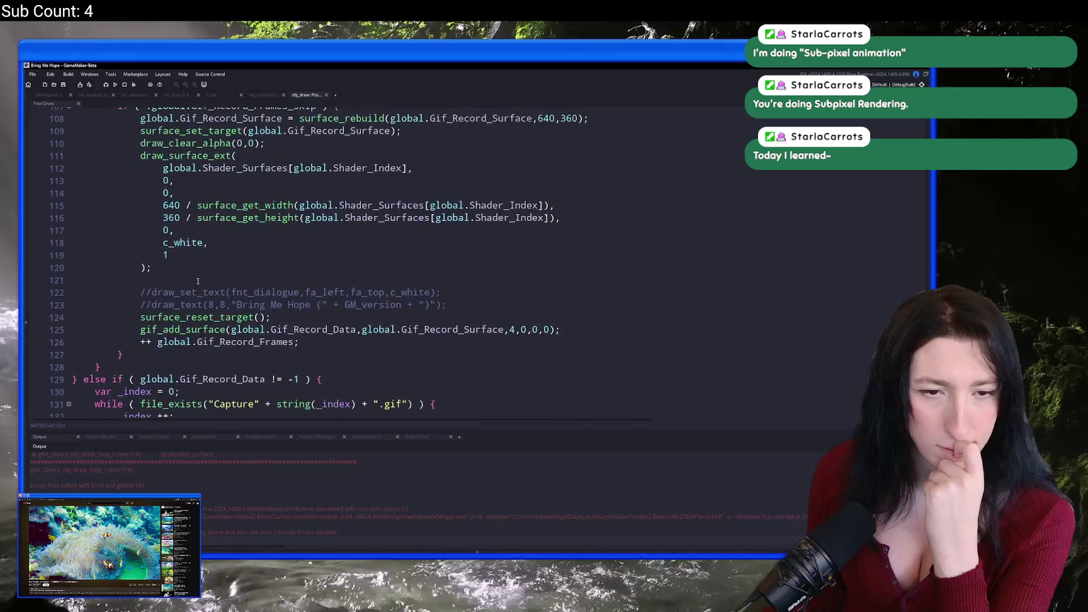
{"action": "left_click", "coordinate": [235, 306]}
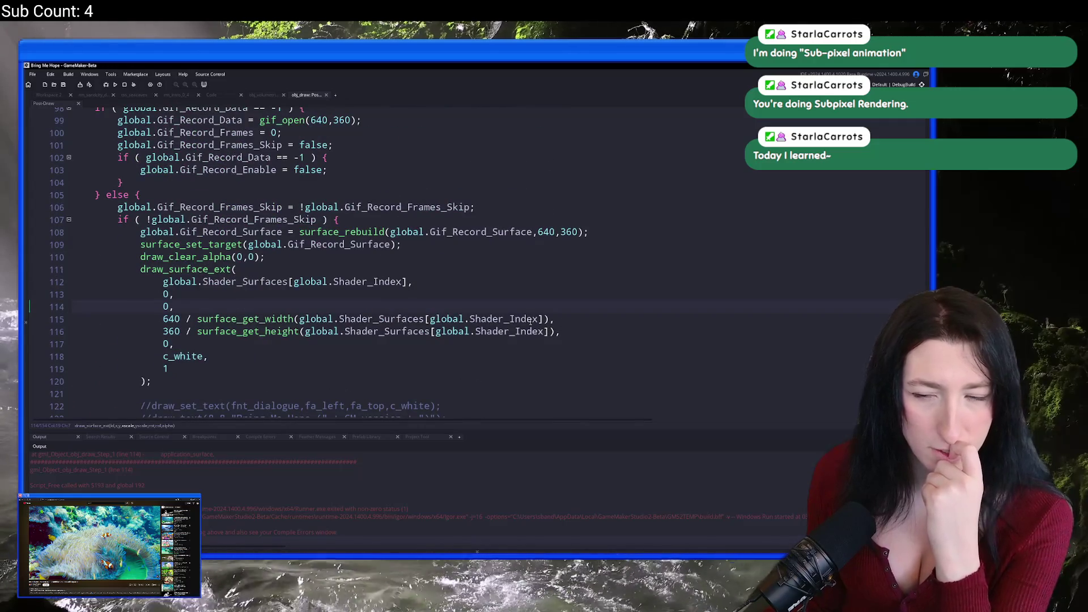
{"action": "scroll", "coordinate": [535, 320], "scroll_direction": "up", "scroll_amount": 14}
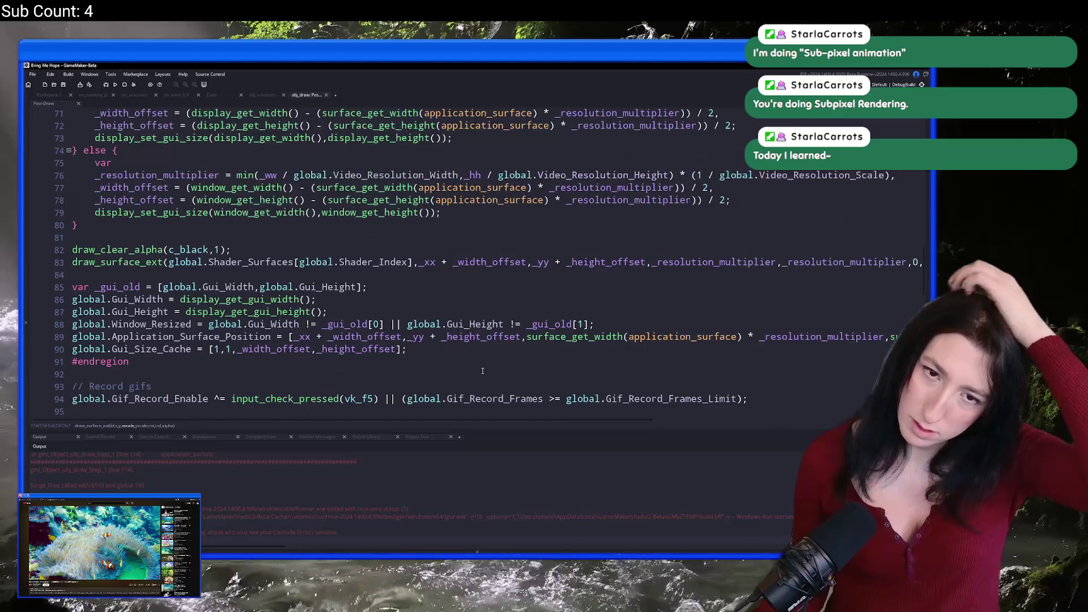
{"action": "scroll", "coordinate": [371, 269], "scroll_direction": "down", "scroll_amount": 6}
{"action": "scroll", "coordinate": [328, 287], "scroll_direction": "up", "scroll_amount": 5}
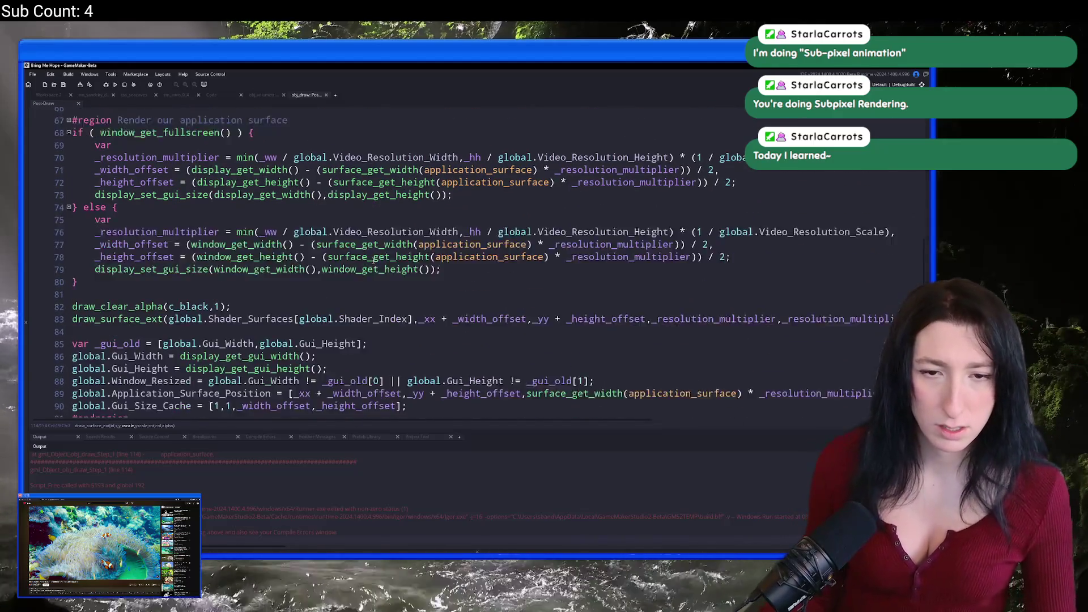
{"action": "scroll", "coordinate": [328, 287], "scroll_direction": "up", "scroll_amount": 10}
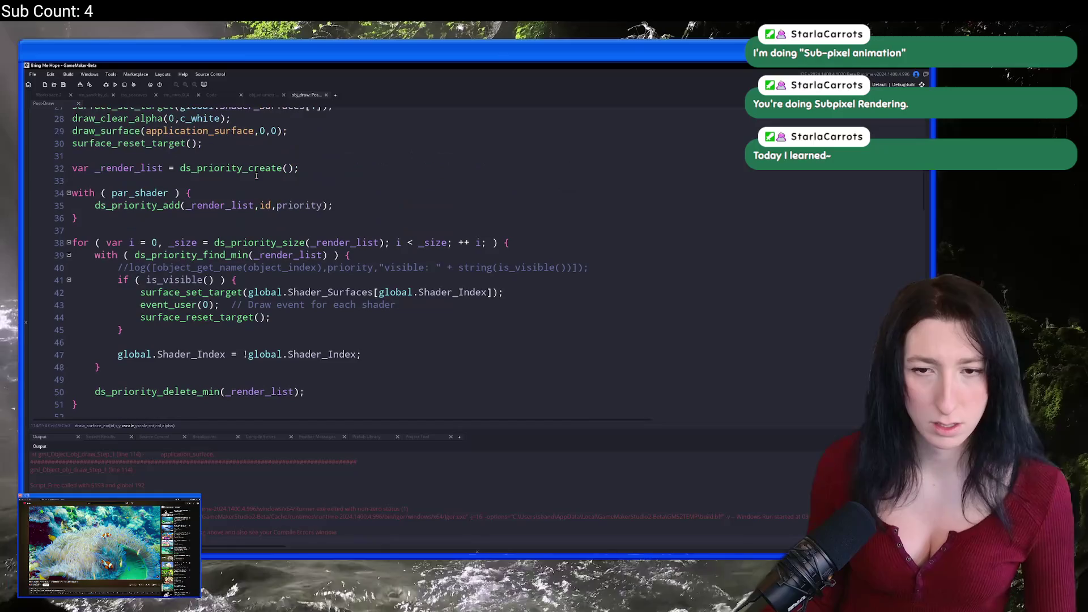
{"action": "scroll", "coordinate": [259, 276], "scroll_direction": "up", "scroll_amount": 6}
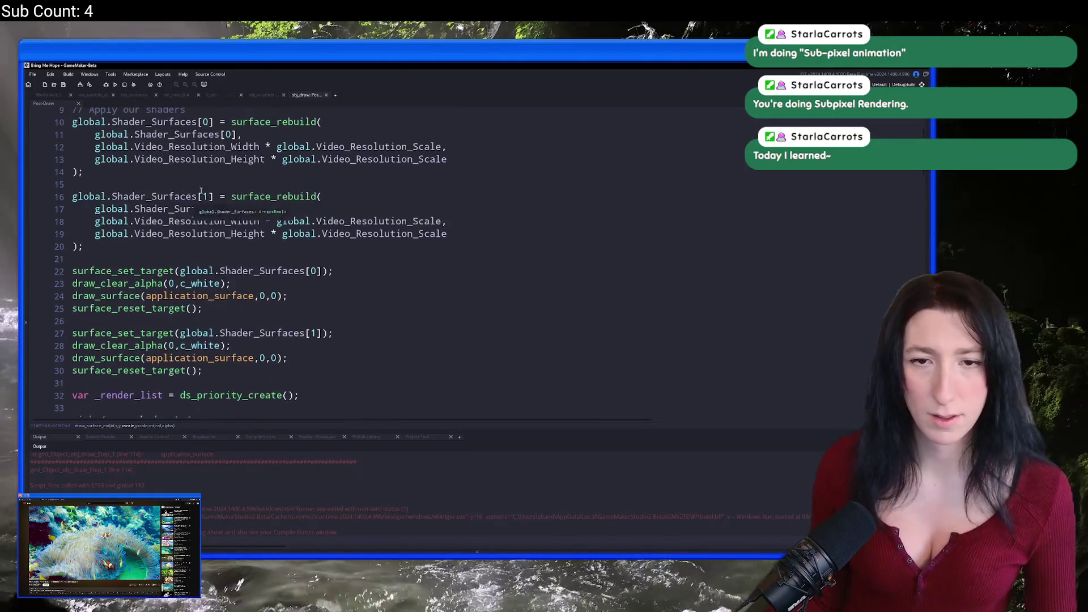
{"action": "left_click", "coordinate": [242, 209]}
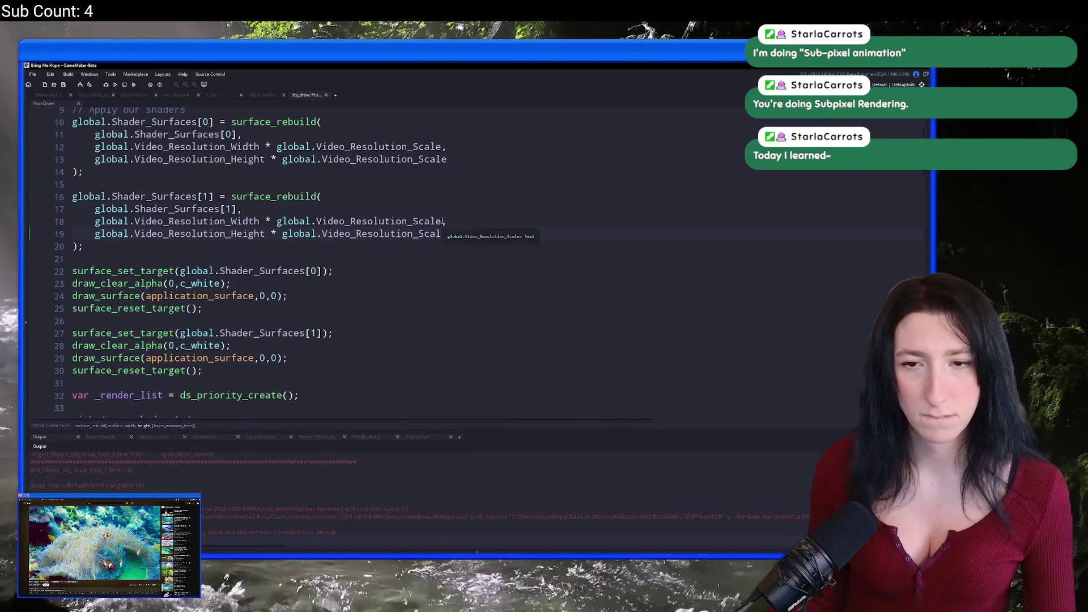
{"action": "left_click", "coordinate": [277, 222]}
{"action": "scroll", "coordinate": [277, 222], "scroll_direction": "up", "scroll_amount": 3}
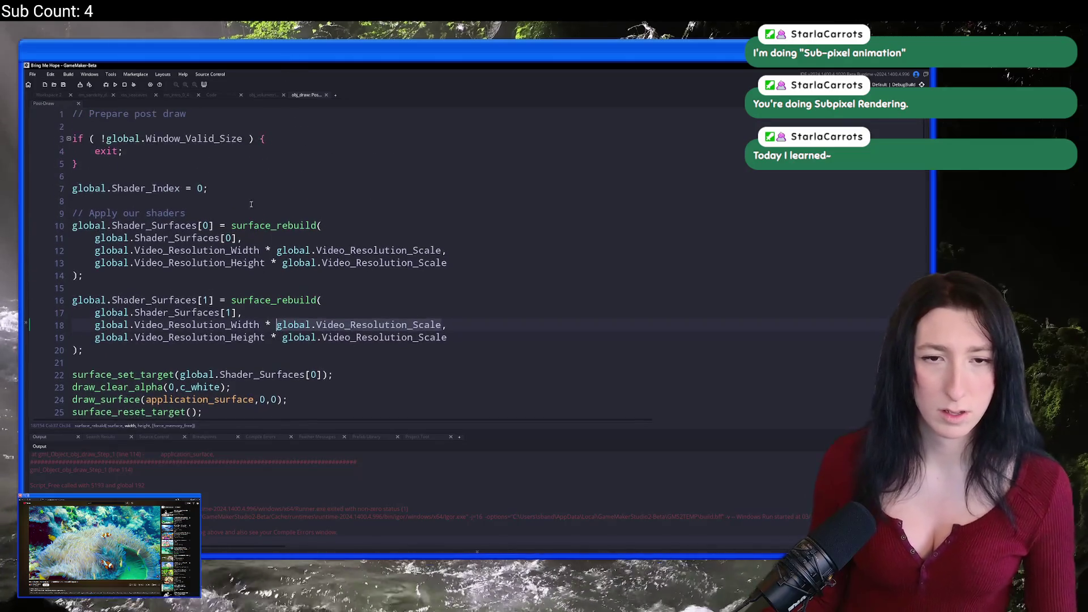
{"action": "scroll", "coordinate": [264, 130], "scroll_direction": "down", "scroll_amount": 8}
{"action": "scroll", "coordinate": [252, 307], "scroll_direction": "down", "scroll_amount": 3}
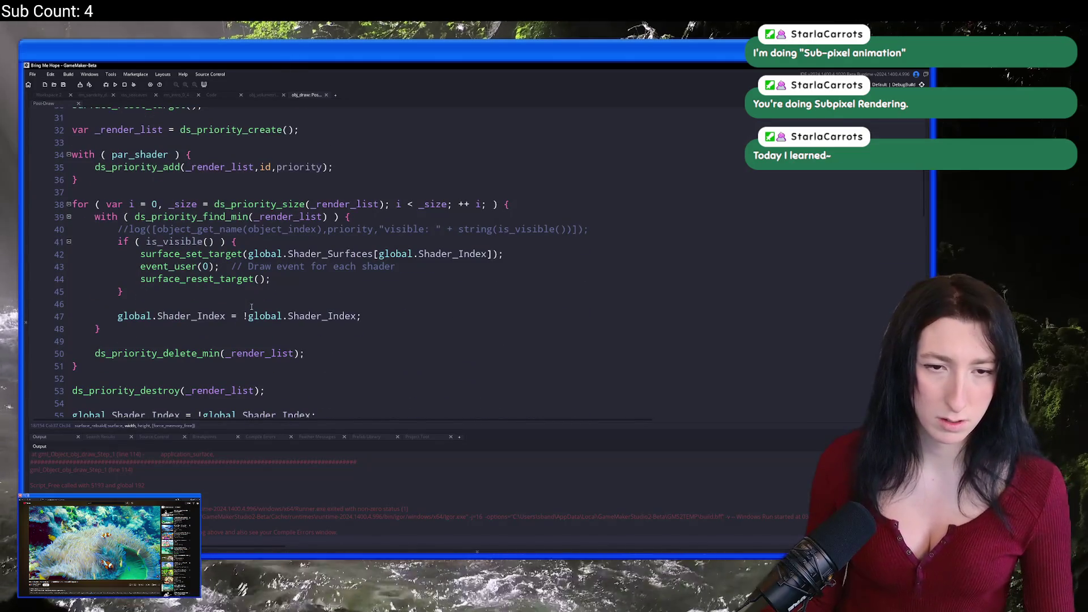
{"action": "scroll", "coordinate": [252, 307], "scroll_direction": "up", "scroll_amount": 5}
{"action": "scroll", "coordinate": [309, 314], "scroll_direction": "down", "scroll_amount": 9}
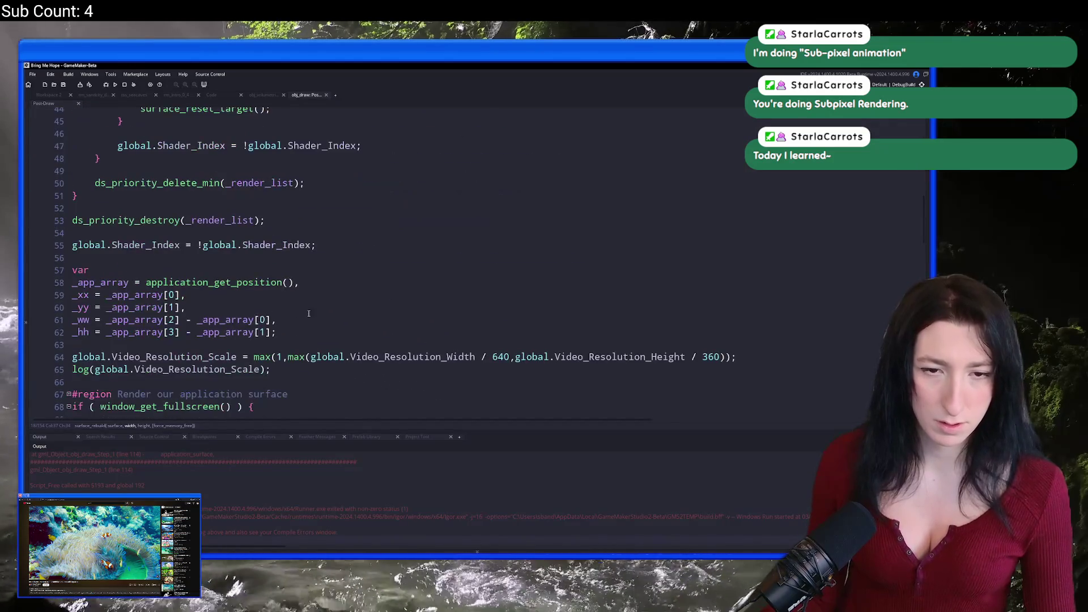
{"action": "mouse_move", "coordinate": [709, 372]}
{"action": "left_mouse_down"}
{"action": "mouse_move", "coordinate": [80, 370]}
{"action": "mouse_move", "coordinate": [72, 358]}
{"action": "left_mouse_up"}
{"action": "key", "text": "ctrl+c"}
Move the scale calculation and log lines after the Window_Valid_Size check, test-run, and abort the crash
{"action": "key", "text": "BackSpace"}
{"action": "scroll", "coordinate": [338, 289], "scroll_direction": "up", "scroll_amount": 1}
{"action": "scroll", "coordinate": [337, 289], "scroll_direction": "up", "scroll_amount": 15}
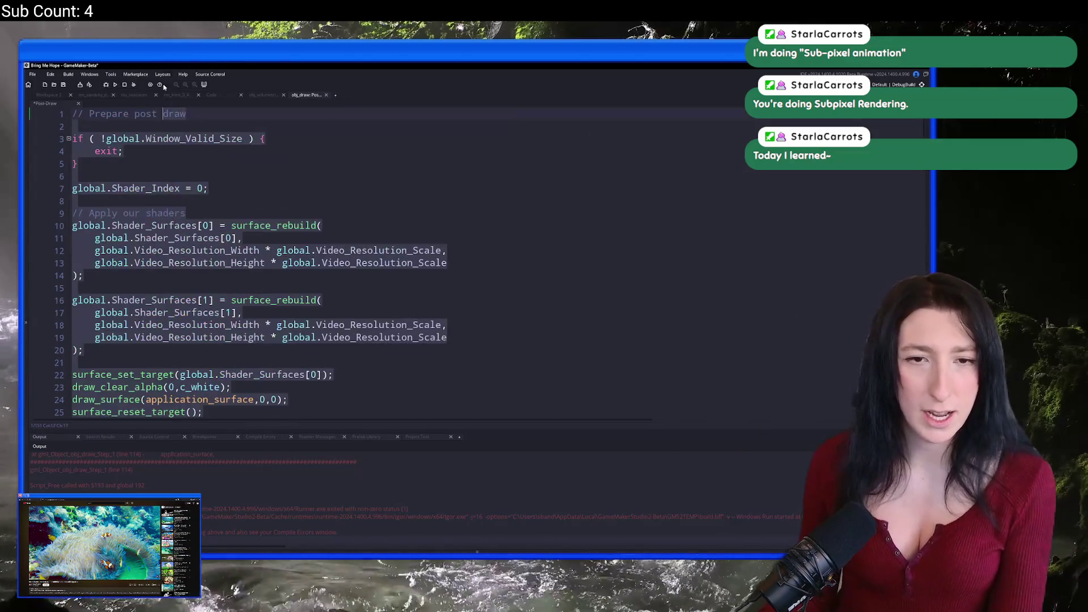
{"action": "left_click", "coordinate": [198, 160]}
{"action": "key", "text": "Return"}
{"action": "key", "text": "Return"}
{"action": "key", "text": "ctrl+v"}
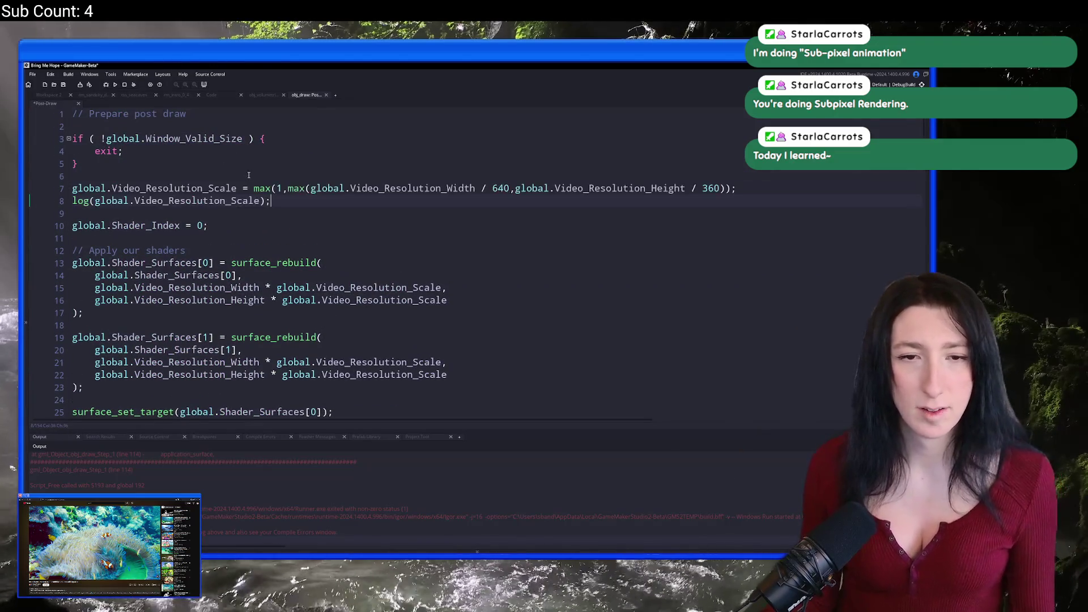
{"action": "key", "text": "F5"}
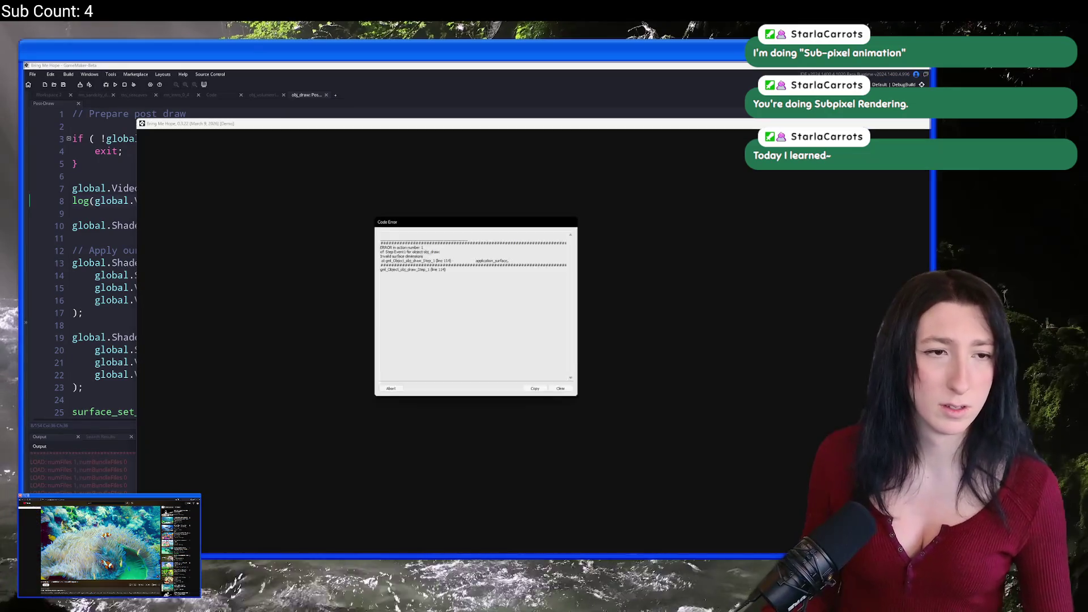
{"action": "left_click", "coordinate": [397, 388]}
Select the relocated scale lines at the top of Post Draw, revert them, and rebuild the game
{"action": "left_click", "coordinate": [227, 230]}
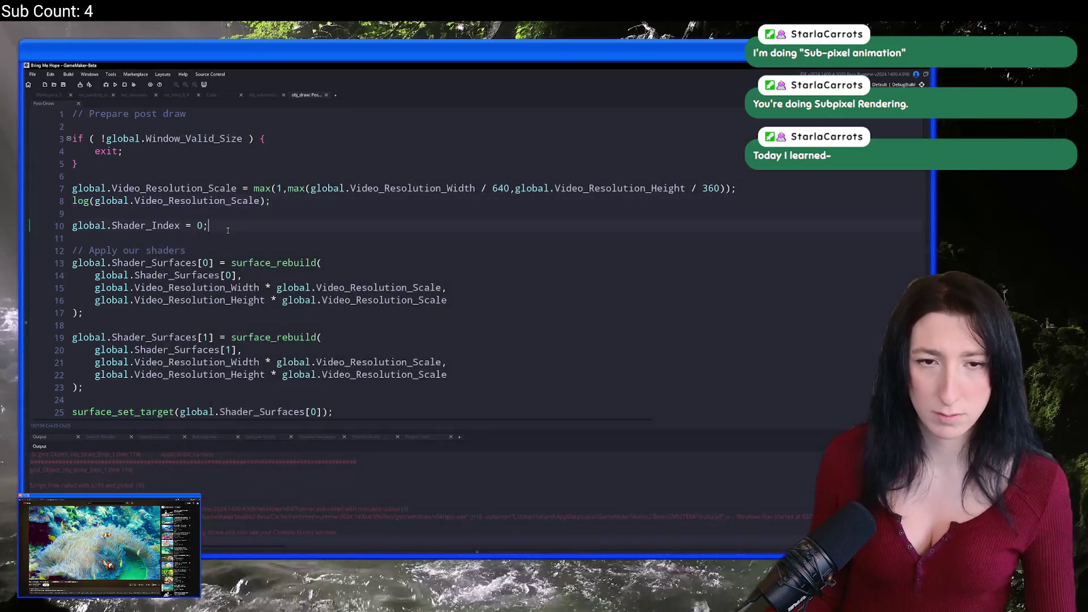
{"action": "left_click_drag", "start_coordinate": [308, 202], "coordinate": [78, 176]}
{"action": "key", "text": "F5"}
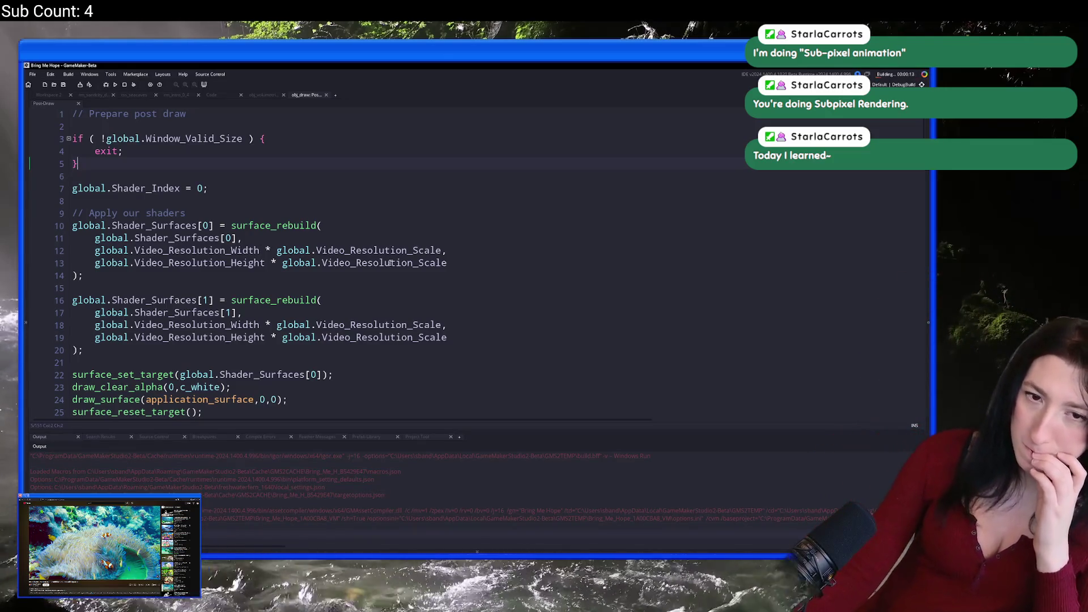
{"action": "scroll", "coordinate": [391, 263], "scroll_direction": "down", "scroll_amount": 5}
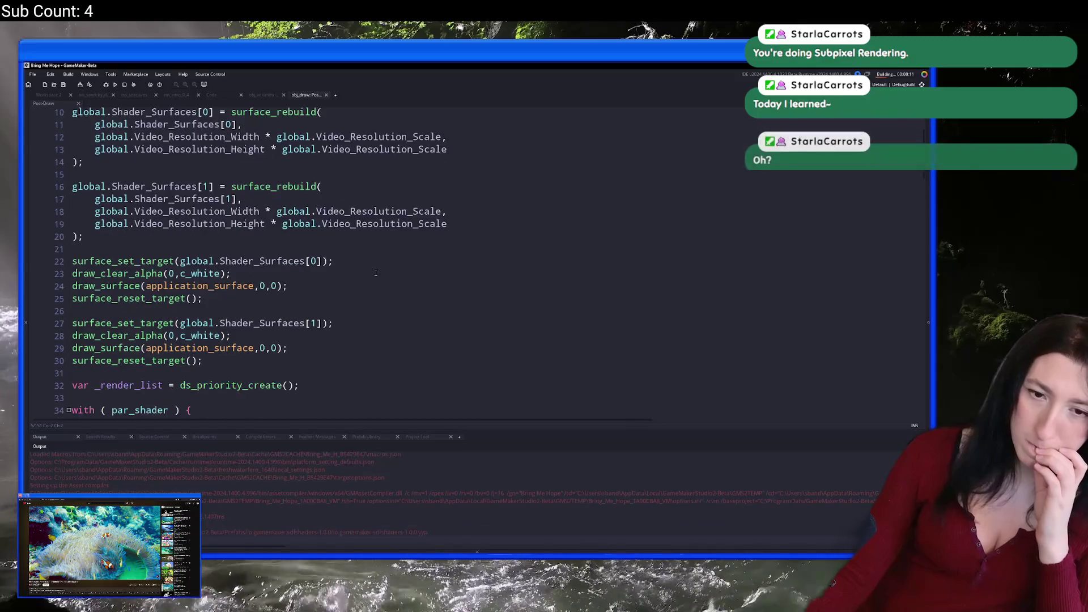
{"action": "scroll", "coordinate": [370, 275], "scroll_direction": "down", "scroll_amount": 3}
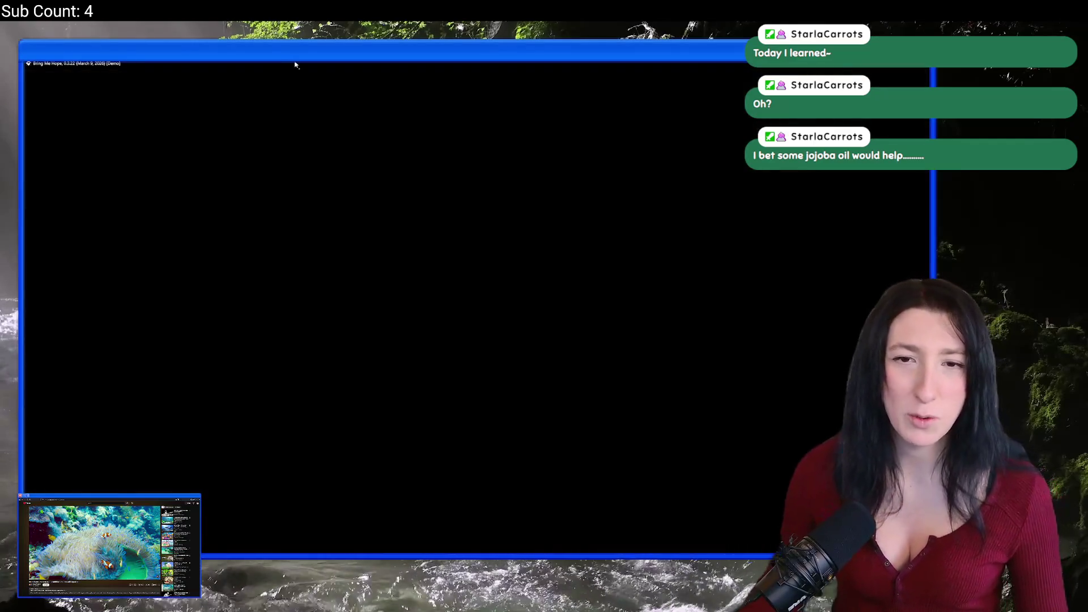
In Options > Video, lower Resolution Scale to 10% and apply it
{"action": "key", "text": "Escape"}
{"action": "key", "text": "Down"}
{"action": "key", "text": "Return"}
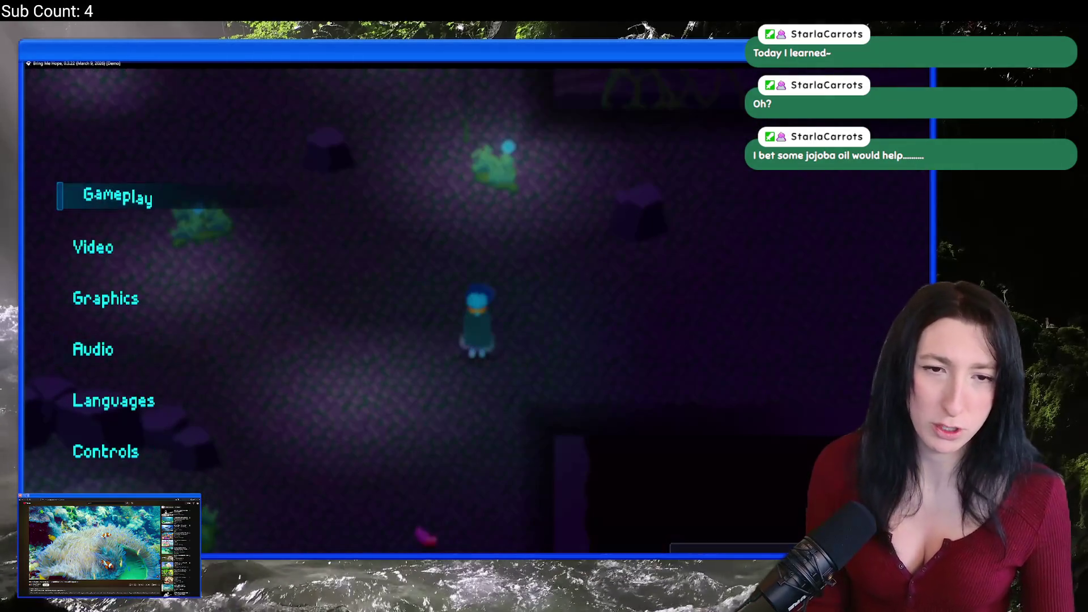
{"action": "key", "text": "Down"}
{"action": "key", "text": "Down"}
{"action": "key", "text": "Return"}
{"action": "key", "text": "Up"}
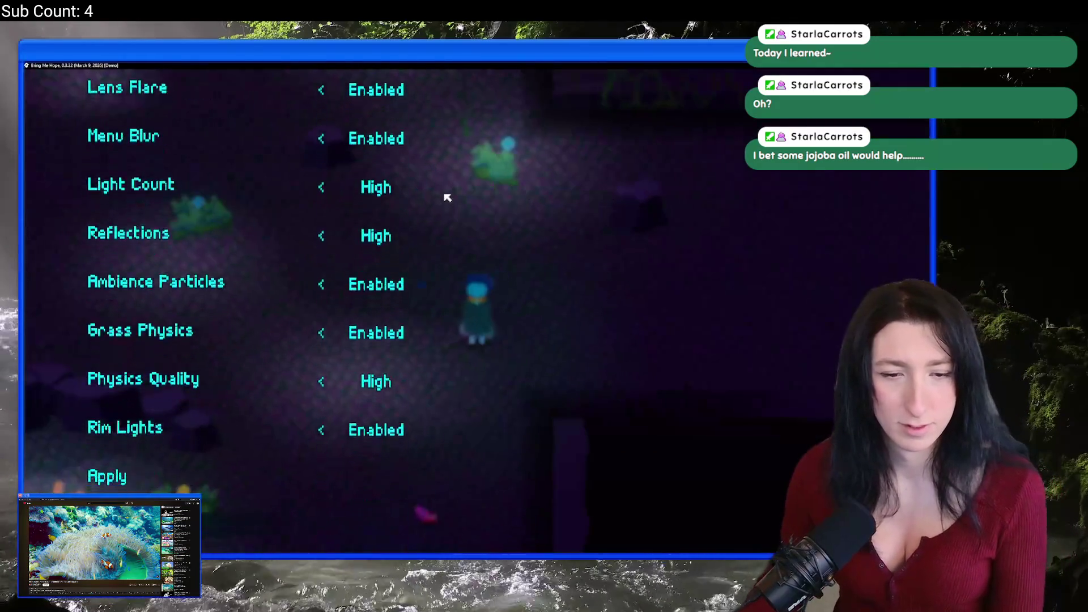
{"action": "key", "text": "Escape"}
{"action": "key", "text": "Up"}
{"action": "key", "text": "Return"}
{"action": "key", "text": "Down"}
{"action": "key", "text": "Down"}
{"action": "key", "text": "Left"}
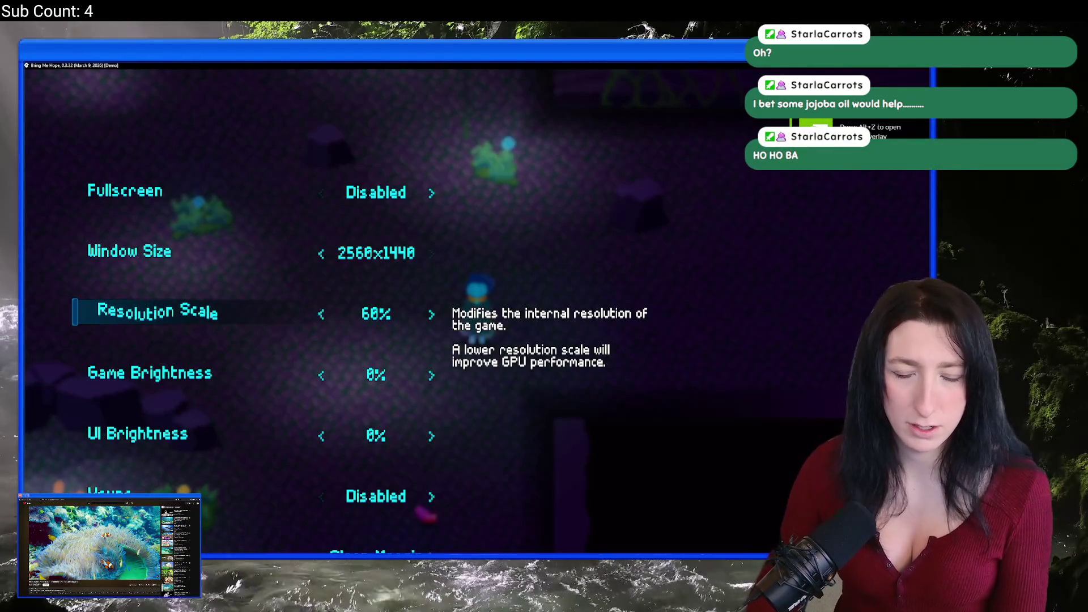
{"action": "key", "text": "Left"}
{"action": "key", "text": "Left"}
{"action": "key", "text": "Up"}
{"action": "key", "text": "Down"}
{"action": "key", "text": "Down"}
{"action": "key", "text": "Down"}
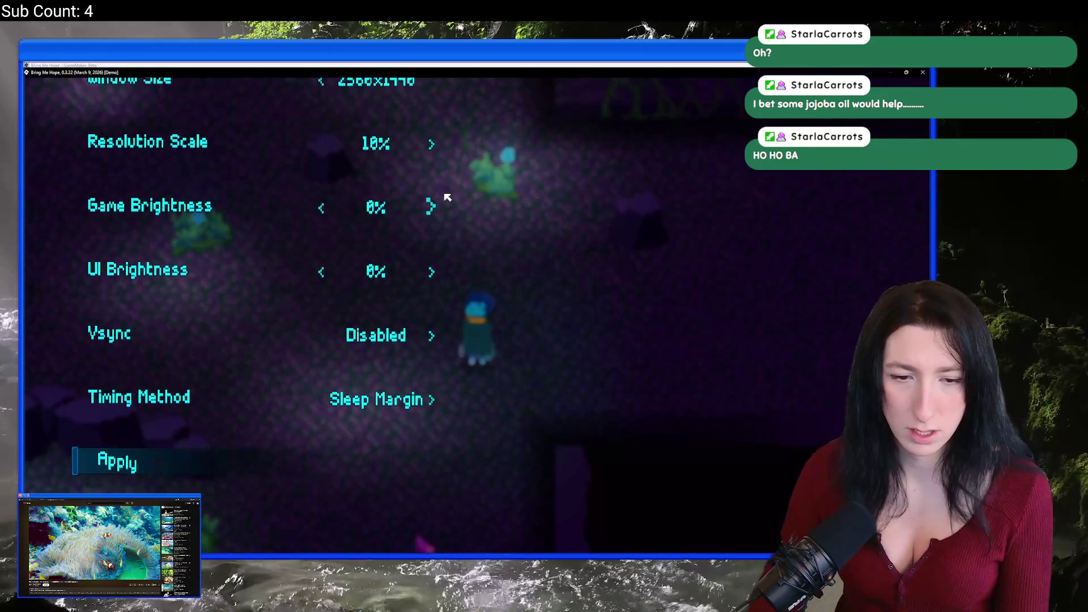
{"action": "key", "text": "Return"}
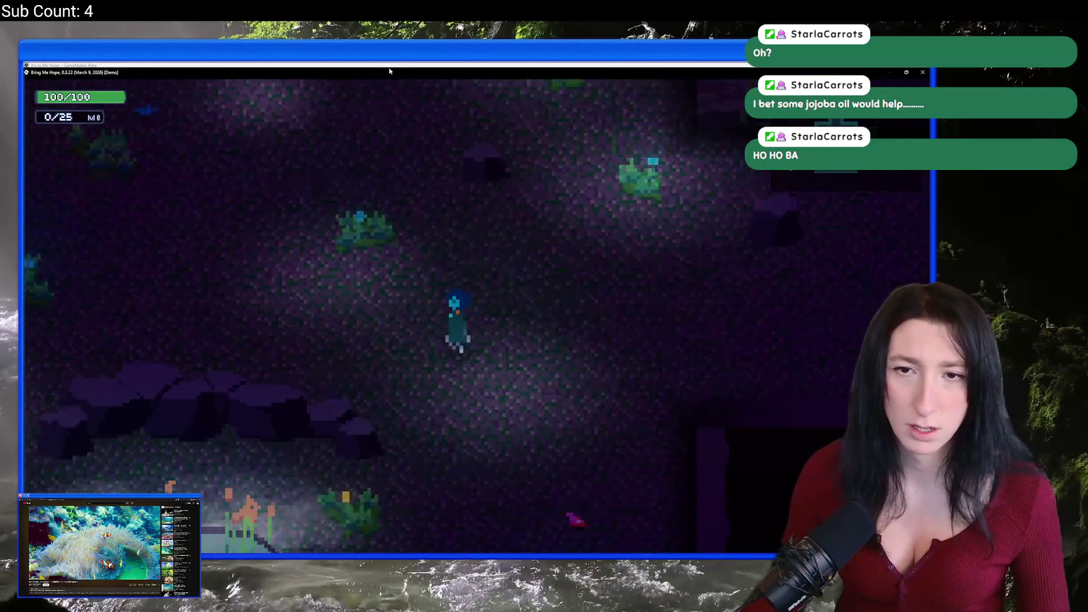
Walk toward the pond, then raise Resolution Scale to 50% and apply it
{"action": "key", "text": "Up"}
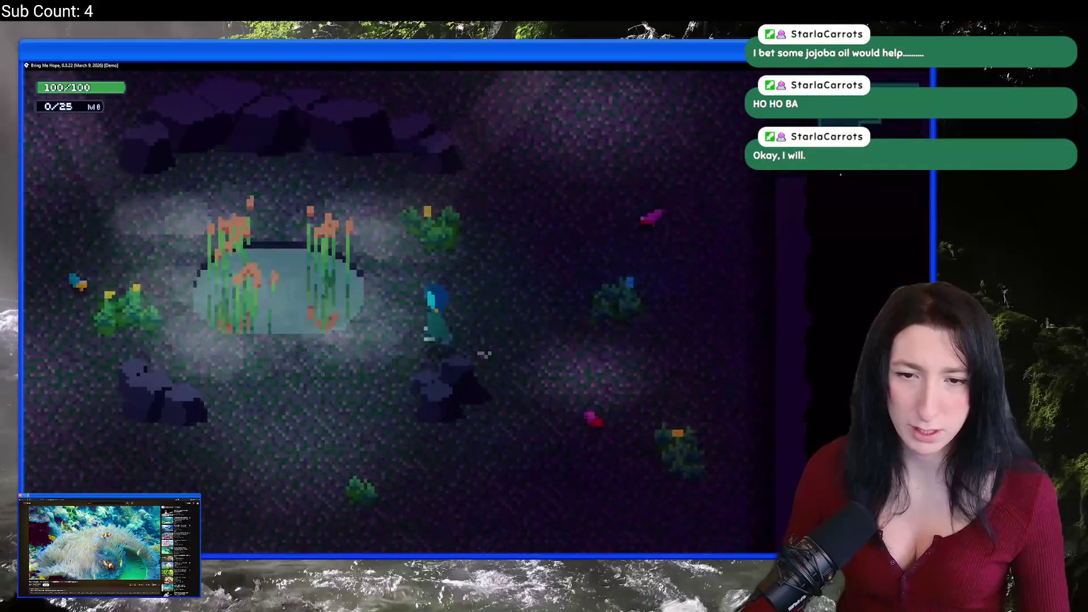
{"action": "key", "text": "Up"}
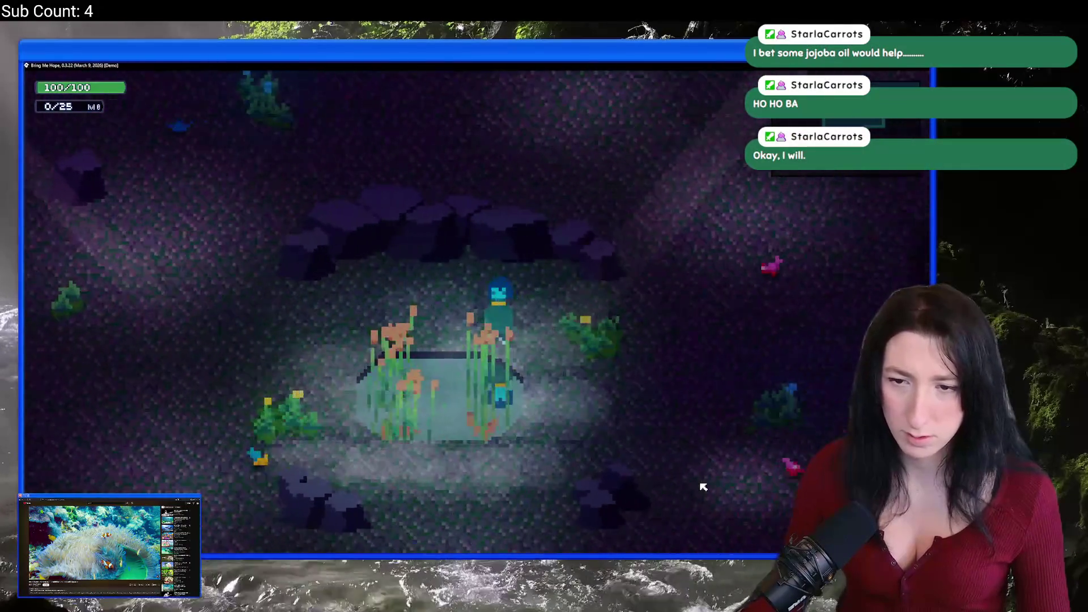
{"action": "key", "text": "Escape"}
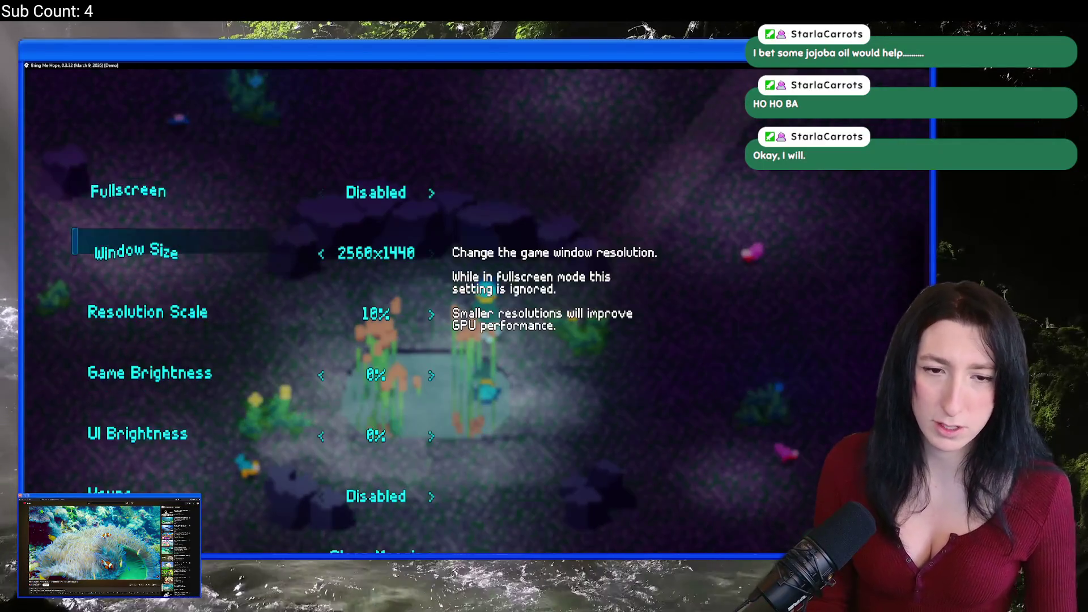
{"action": "key", "text": "Down"}
{"action": "key", "text": "Down"}
{"action": "key", "text": "Down"}
{"action": "key", "text": "Escape"}
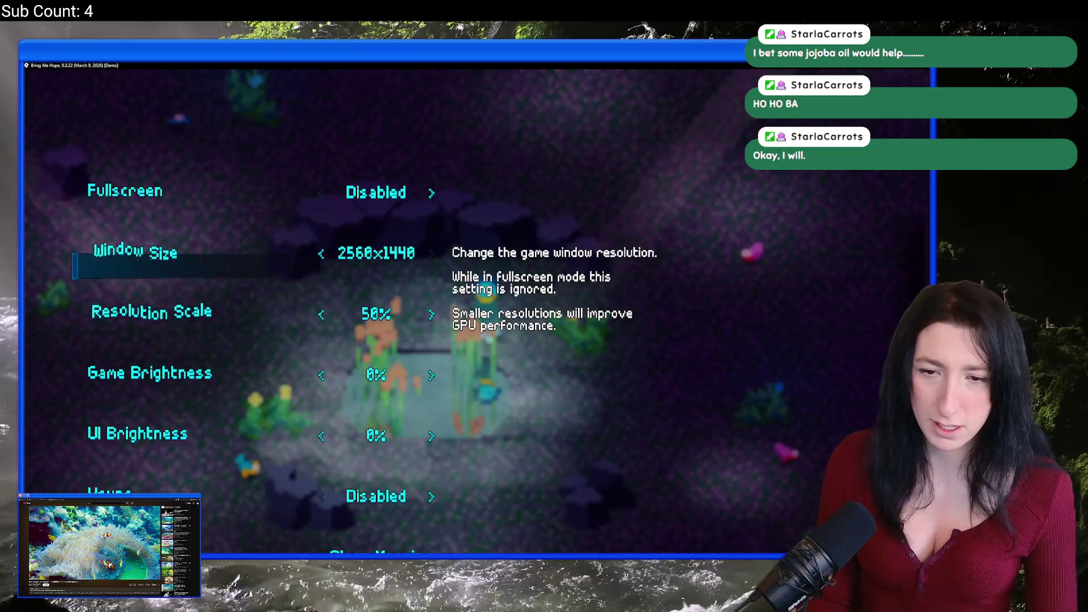
{"action": "key", "text": "Return"}
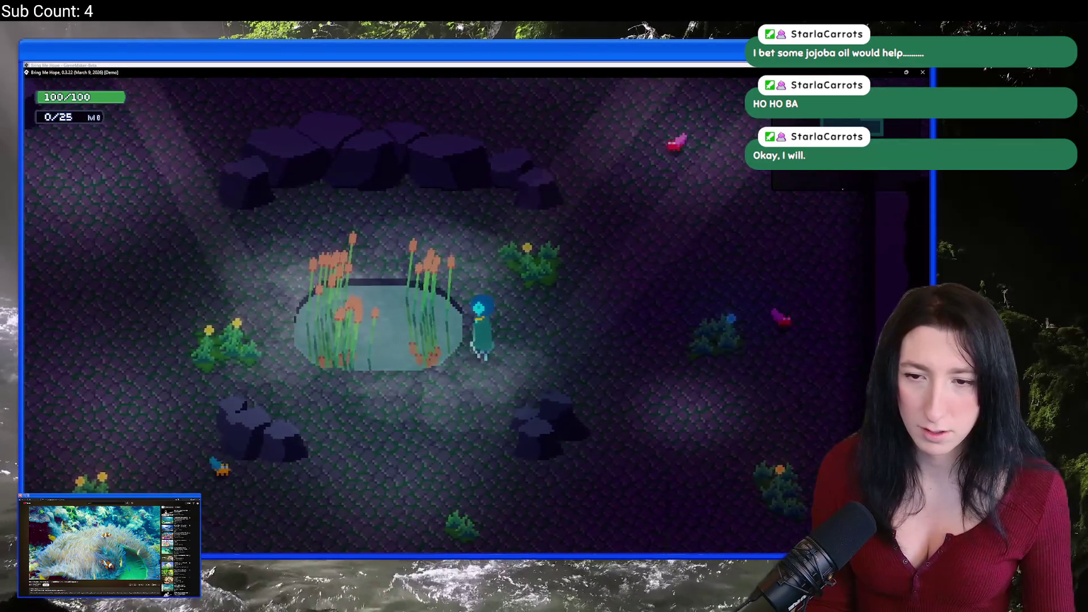
{"action": "key", "text": "Down+Left"}
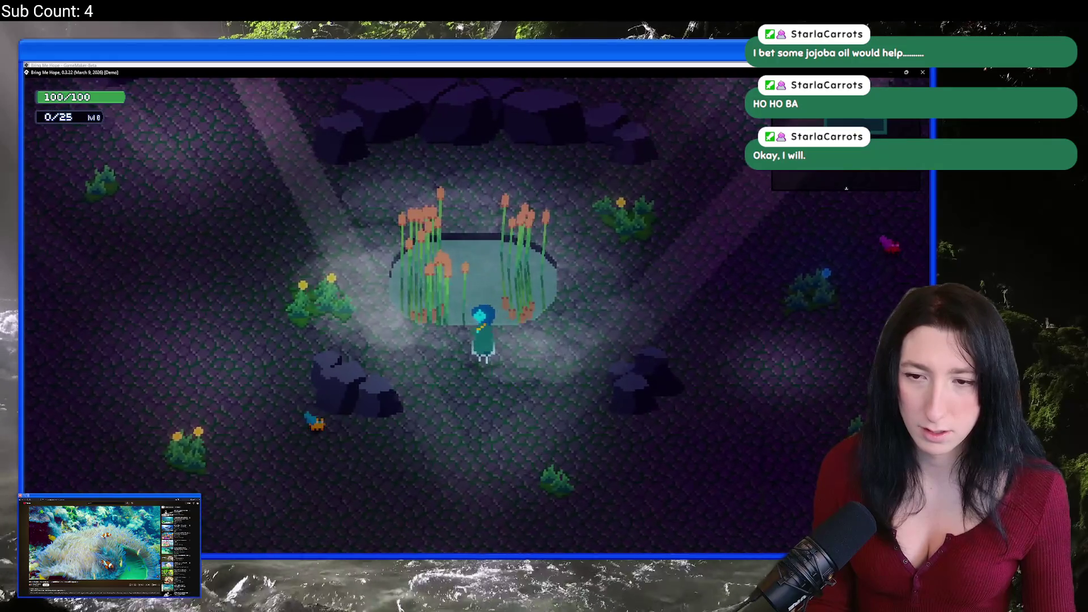
{"action": "key", "text": "Escape"}
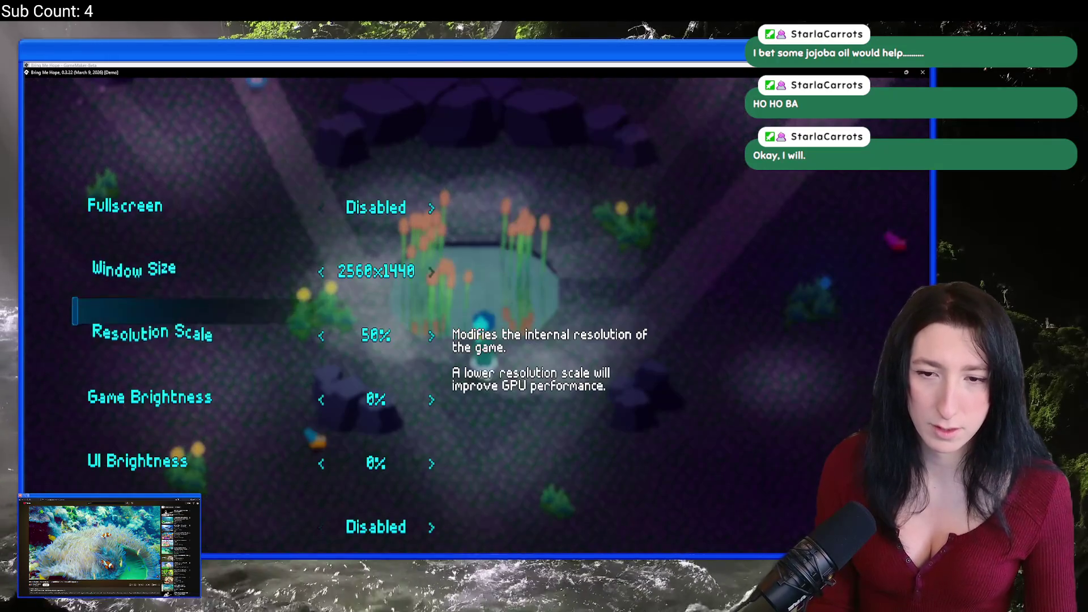
{"action": "key", "text": "Return"}
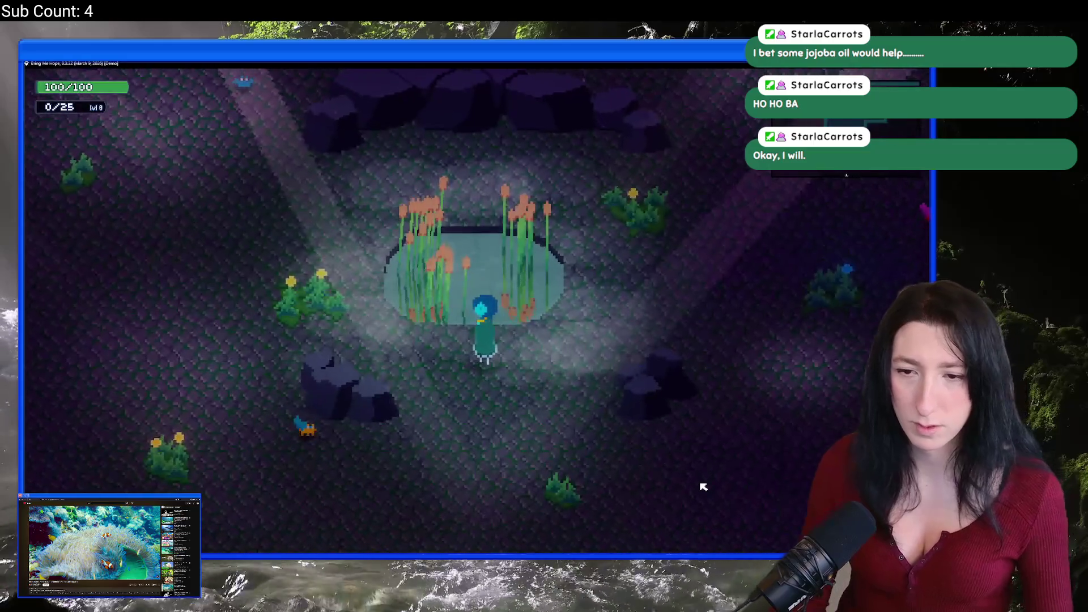
Walk around the cave pond and left into the next area at 50% scale
{"action": "key", "text": "Up+Left"}
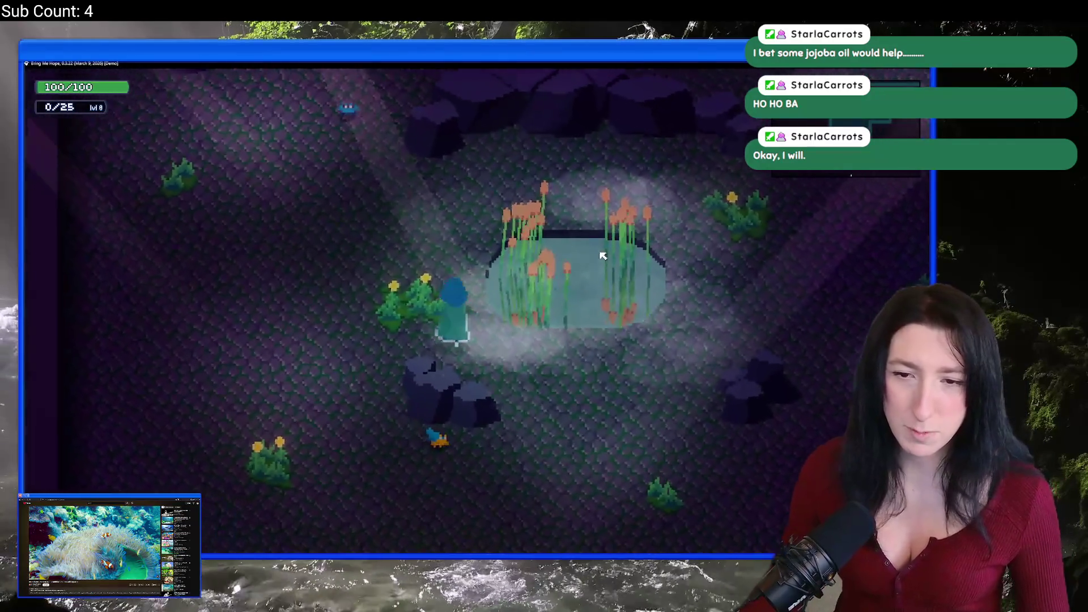
{"action": "key", "text": "Right"}
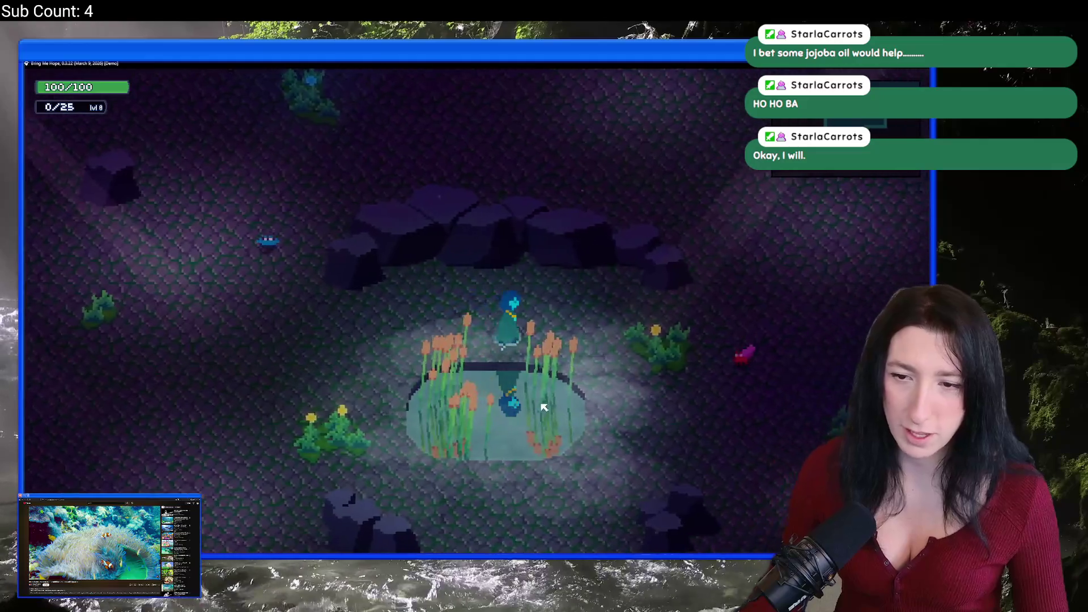
{"action": "key", "text": "Down+Left"}
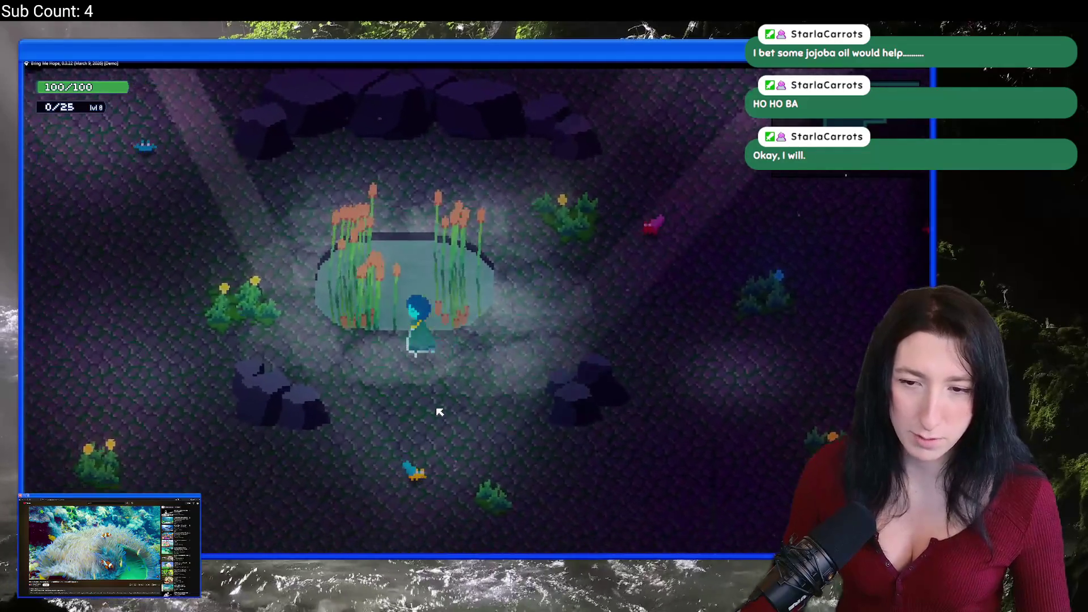
{"action": "key", "text": "Up"}
{"action": "key", "text": "Right"}
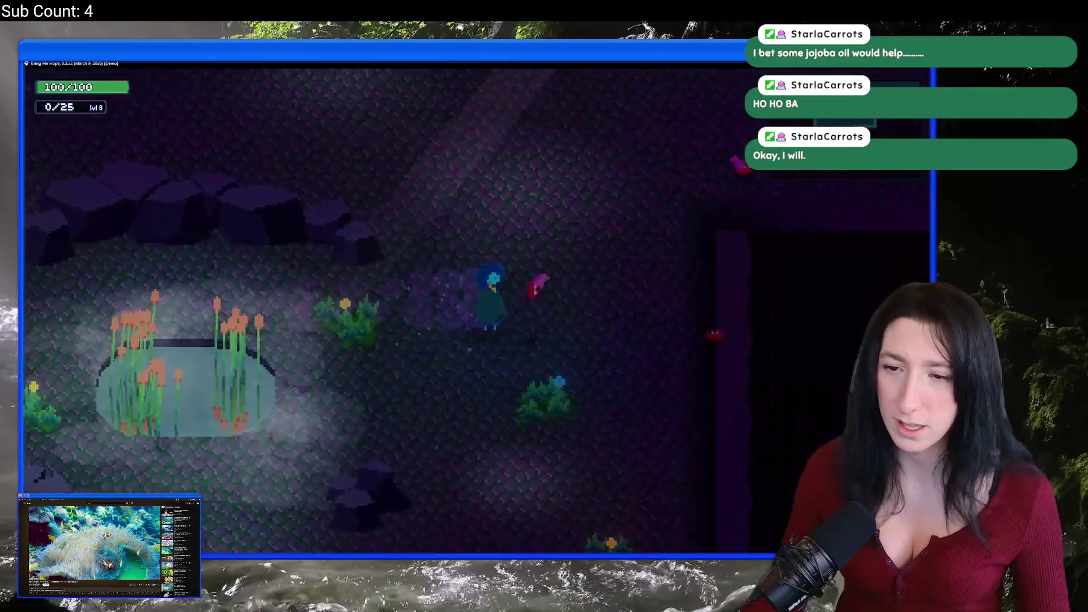
{"action": "key", "text": "Left"}
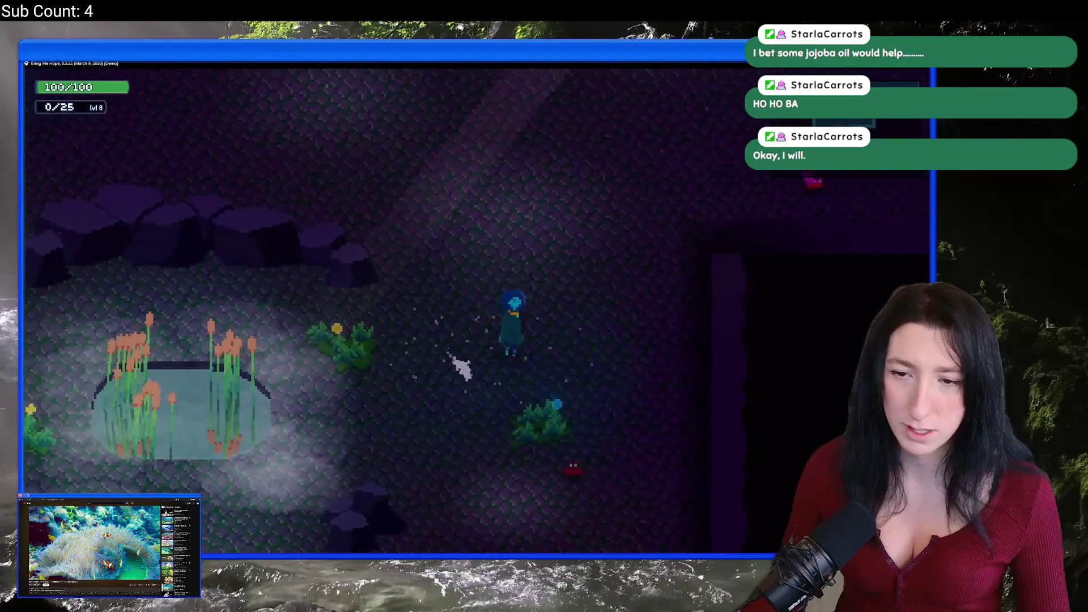
{"action": "key", "text": "Left"}
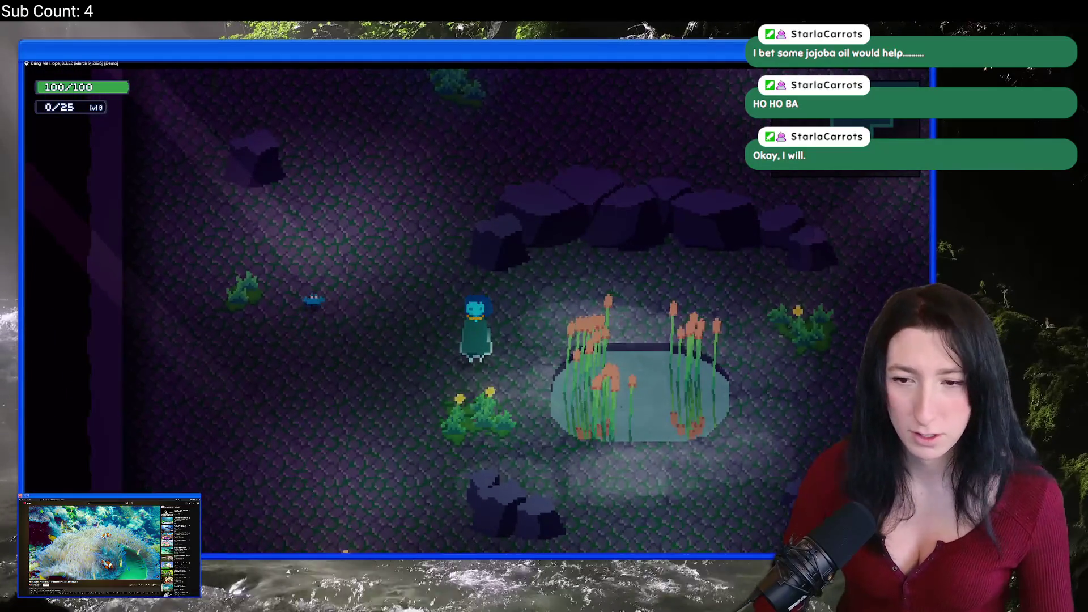
From the pause menu, move through Options > Video and apply the video settings, then resume play
{"action": "key", "text": "Escape"}
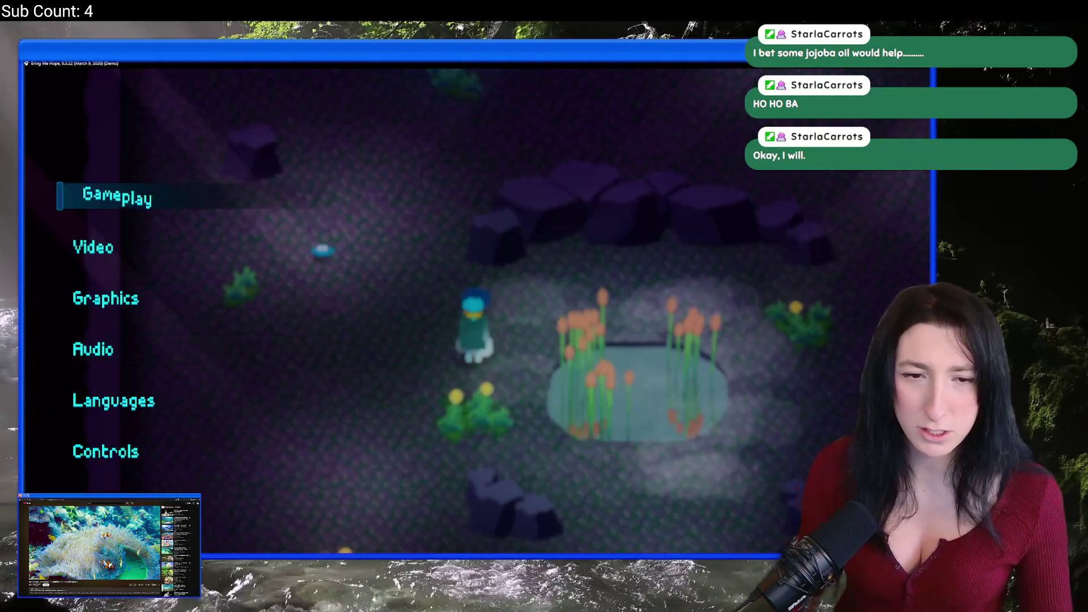
{"action": "key", "text": "Down"}
{"action": "key", "text": "Down"}
{"action": "key", "text": "Return"}
{"action": "key", "text": "Down"}
{"action": "key", "text": "Down"}
{"action": "key", "text": "Down"}
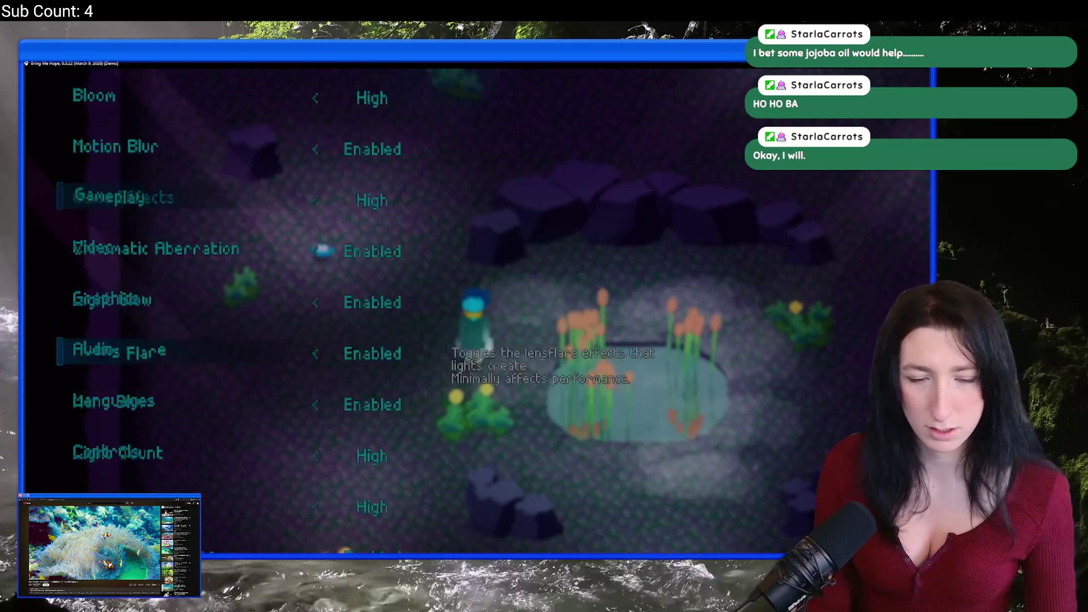
{"action": "key", "text": "Return"}
{"action": "key", "text": "Down"}
{"action": "key", "text": "Down"}
{"action": "key", "text": "Down"}
{"action": "key", "text": "Up"}
{"action": "key", "text": "Up"}
{"action": "key", "text": "Up"}
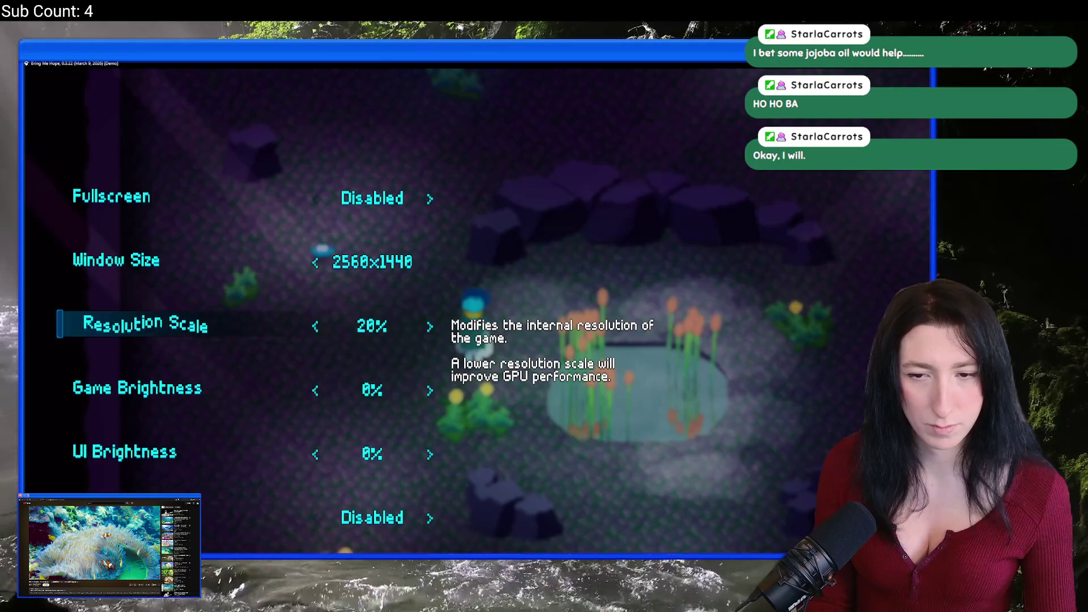
{"action": "key", "text": "Down"}
{"action": "key", "text": "Down"}
{"action": "key", "text": "Down"}
{"action": "key", "text": "Return"}
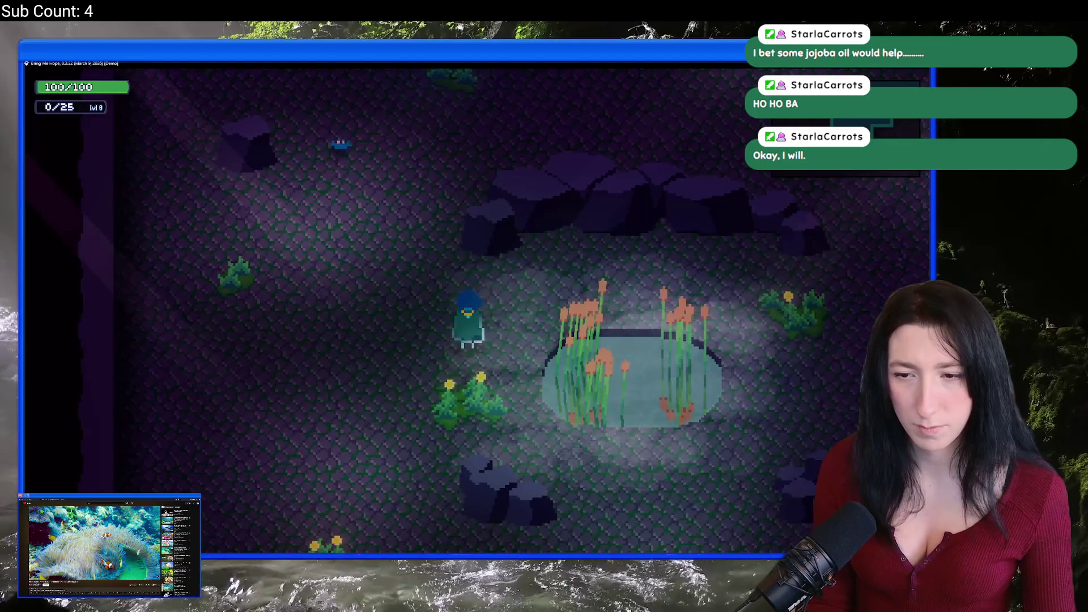
{"action": "key", "text": "Up"}
Pause again and step through the graphics settings down to Motion Blur
{"action": "key", "text": "Escape"}
{"action": "key", "text": "Down"}
{"action": "key", "text": "Return"}
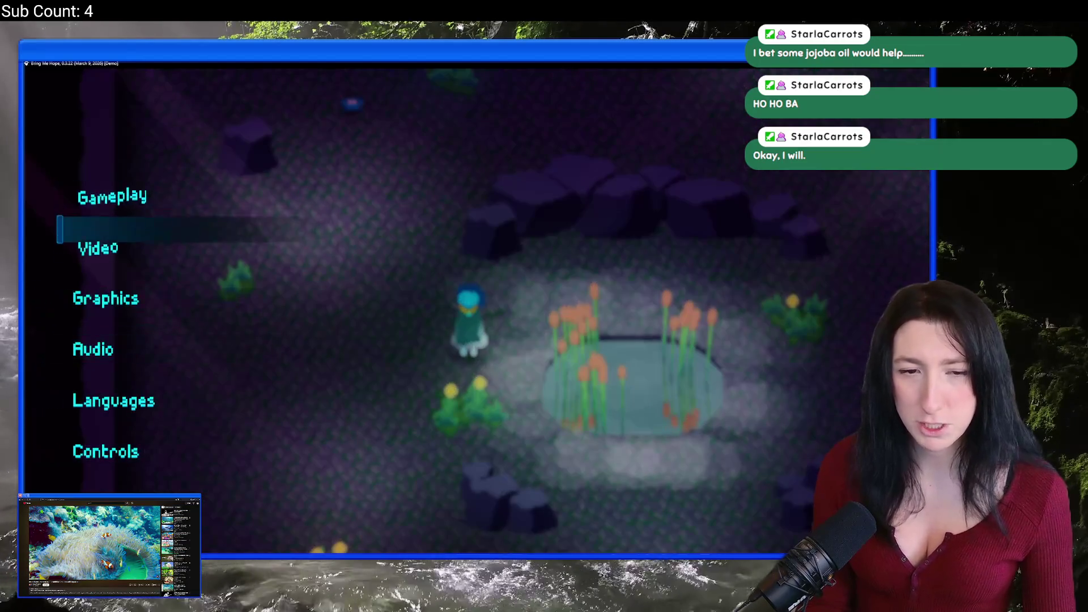
{"action": "key", "text": "Down"}
{"action": "key", "text": "Down"}
{"action": "key", "text": "Return"}
{"action": "key", "text": "Down"}
{"action": "key", "text": "Down"}
{"action": "key", "text": "Escape"}
Raise the Video Resolution Scale from 40% to 100%, apply it and resume the game
{"action": "key", "text": "Down"}
{"action": "key", "text": "Return"}
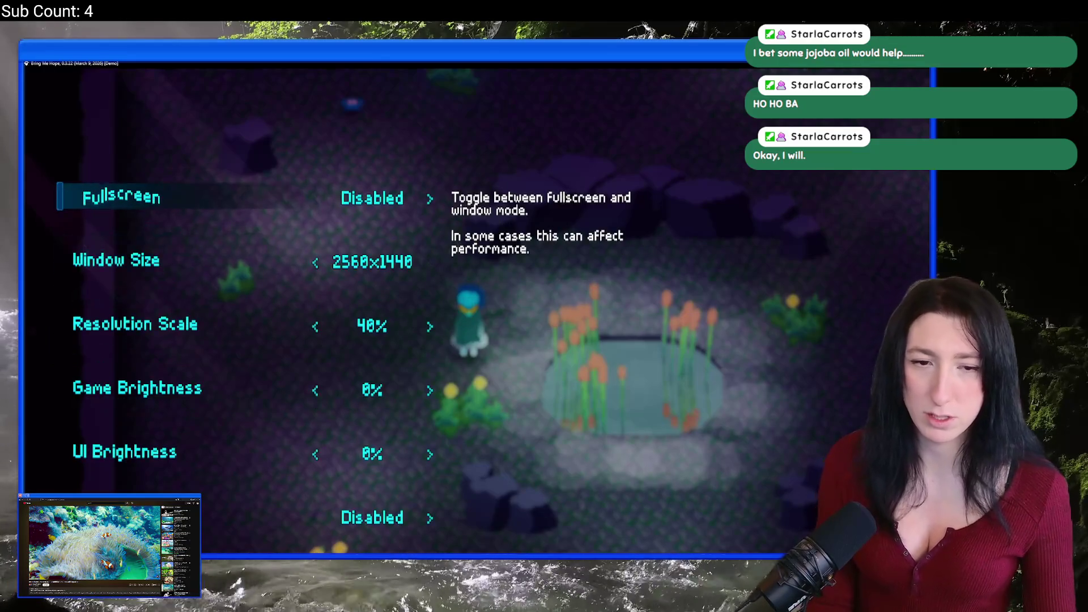
{"action": "key", "text": "Down"}
{"action": "key", "text": "Down"}
{"action": "key", "text": "Down"}
{"action": "key", "text": "Up"}
{"action": "key", "text": "Right"}
{"action": "key", "text": "Right"}
{"action": "key", "text": "Right"}
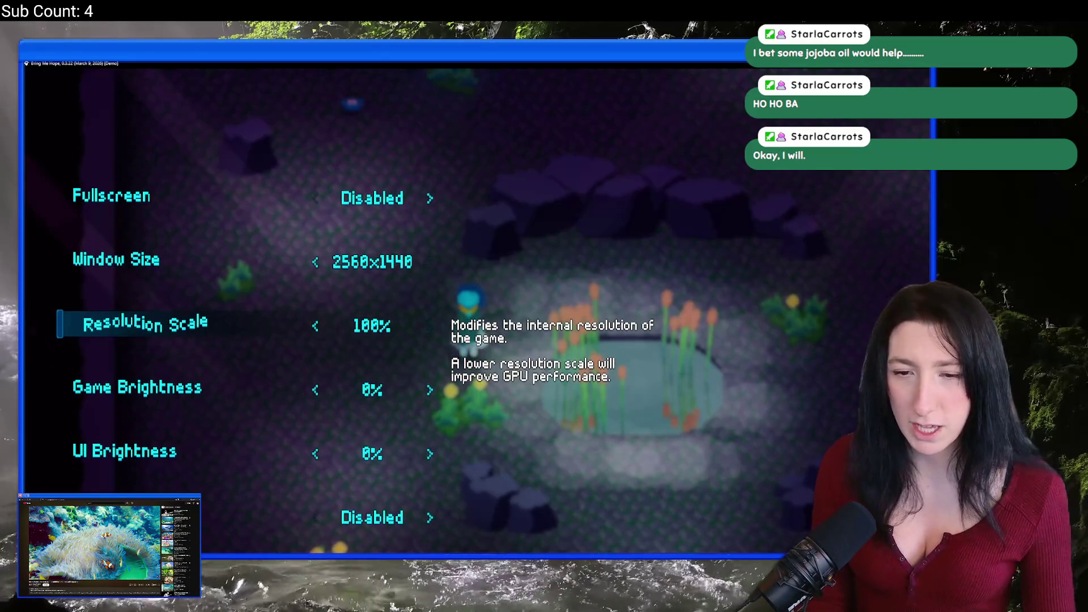
{"action": "key", "text": "Up"}
{"action": "key", "text": "Return"}
{"action": "key", "text": "Escape"}
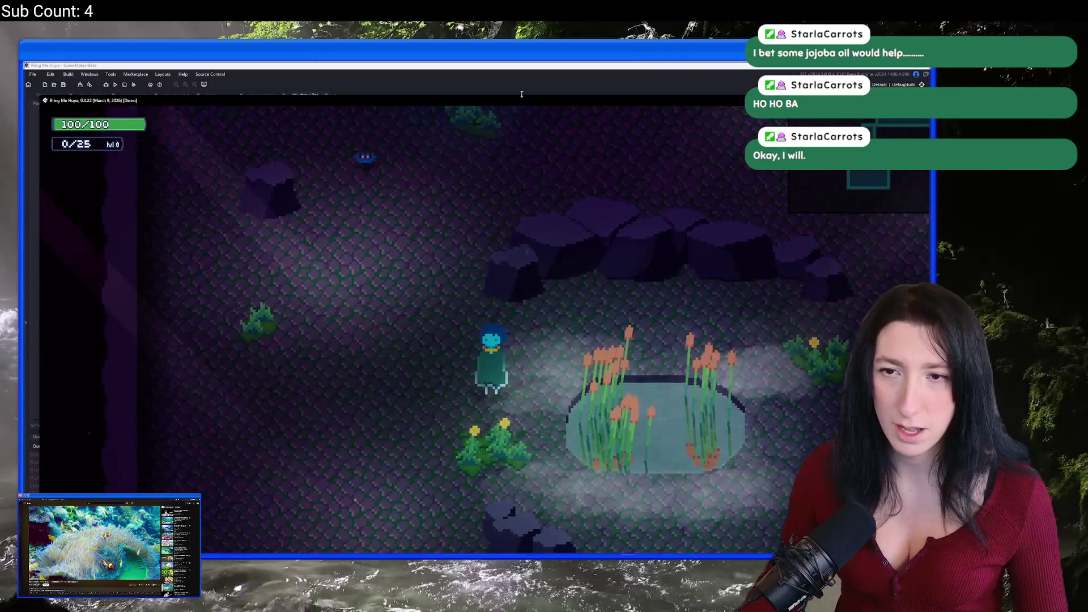
Maximize the game window, walk through the corridor into the next cave rooms, then return to GameMaker
{"action": "mouse_move", "coordinate": [523, 96]}
{"action": "left_mouse_down"}
{"action": "mouse_move", "coordinate": [519, 370]}
{"action": "mouse_move", "coordinate": [472, 111]}
{"action": "left_mouse_up"}
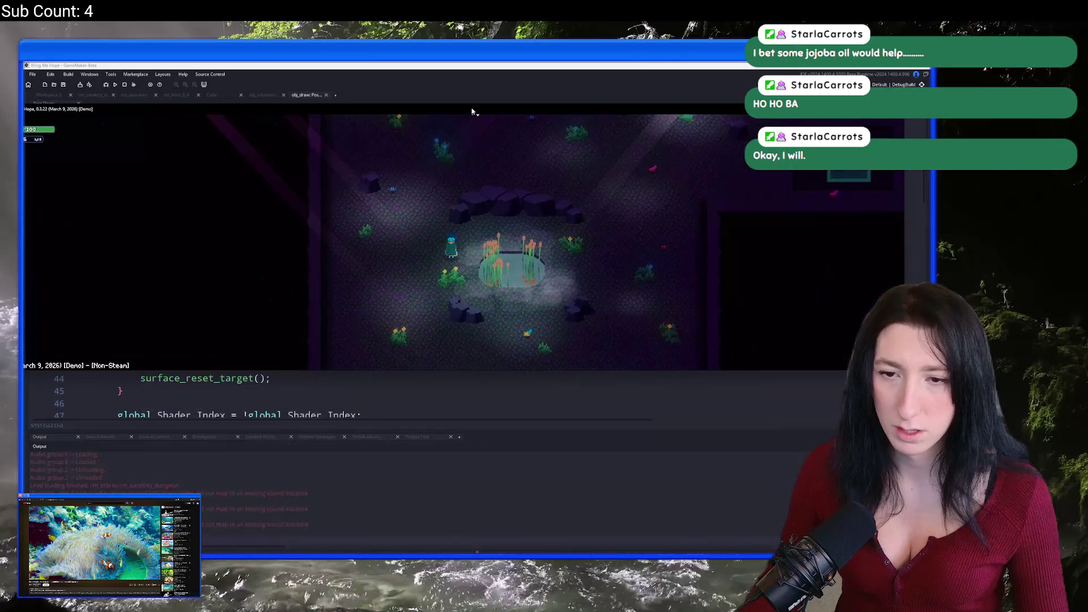
{"action": "double_click", "coordinate": [472, 111]}
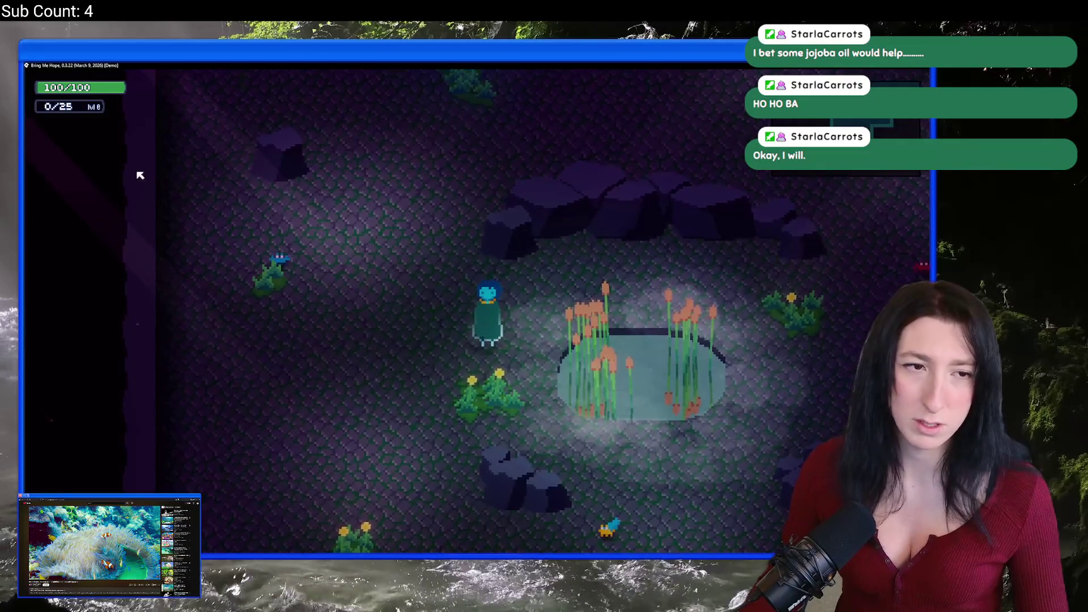
{"action": "key", "text": "d"}
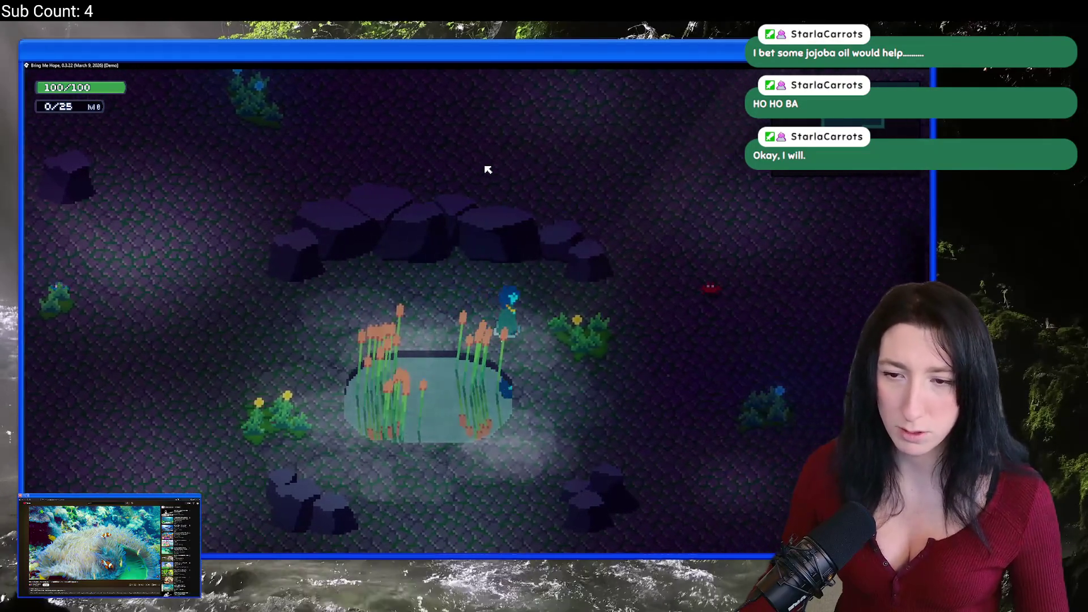
{"action": "key", "text": "w"}
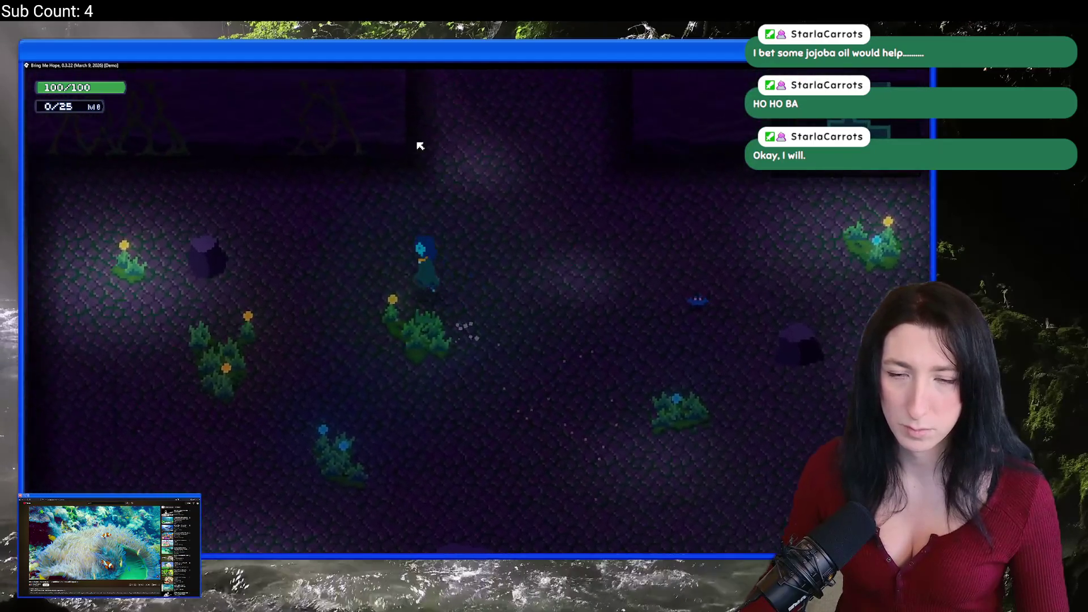
{"action": "key", "text": "w"}
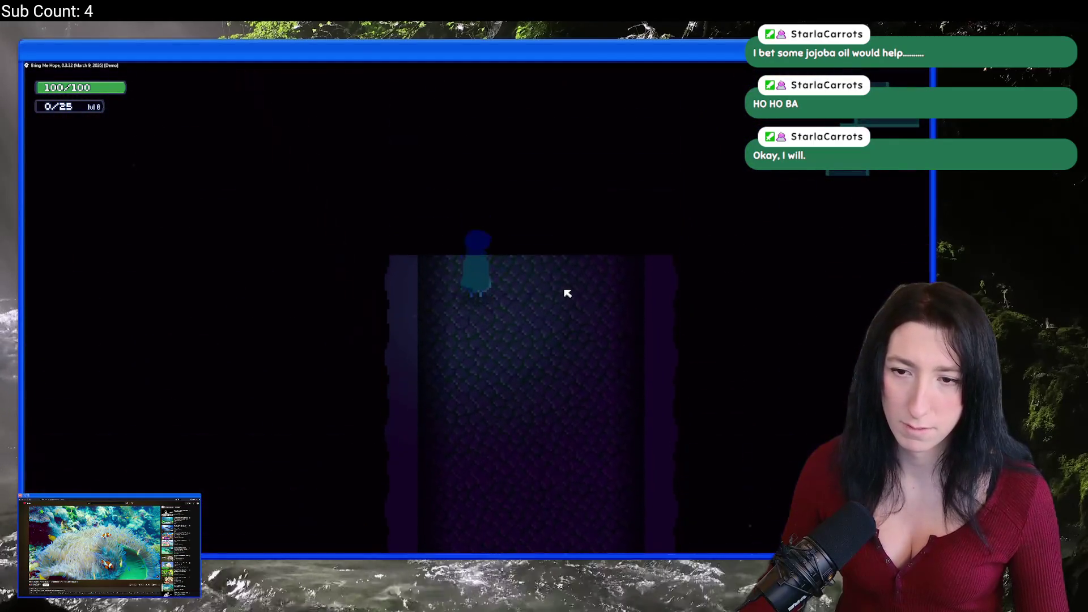
{"action": "key", "text": "w"}
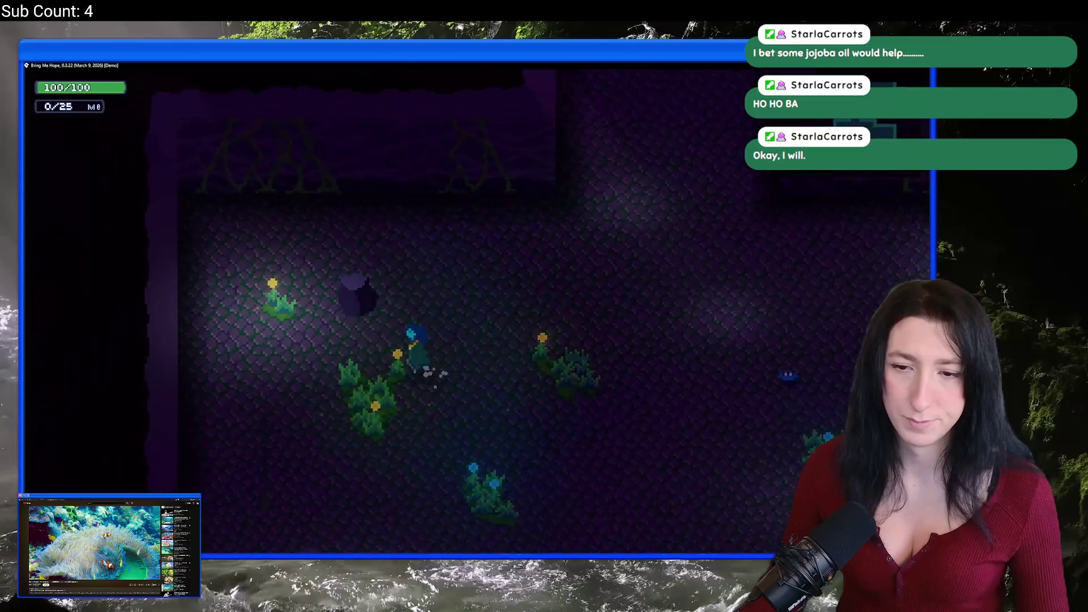
{"action": "key", "text": "s"}
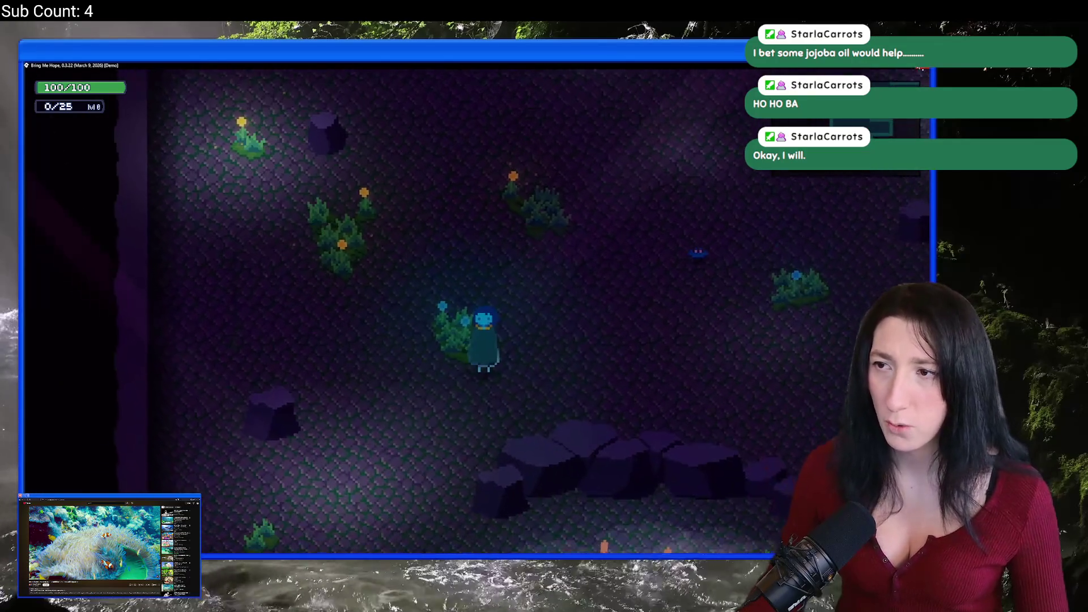
{"action": "key", "text": "alt+Tab"}
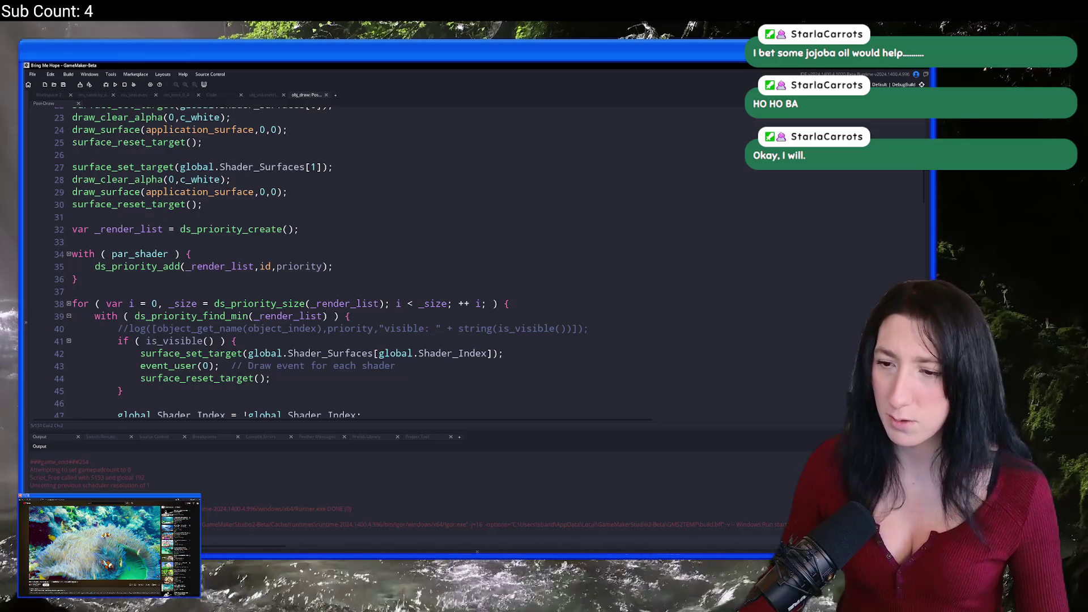
Commit all 48 changed files to master as 'Lots of art and shtuff' and push to origin
{"action": "key", "text": "alt+Tab"}
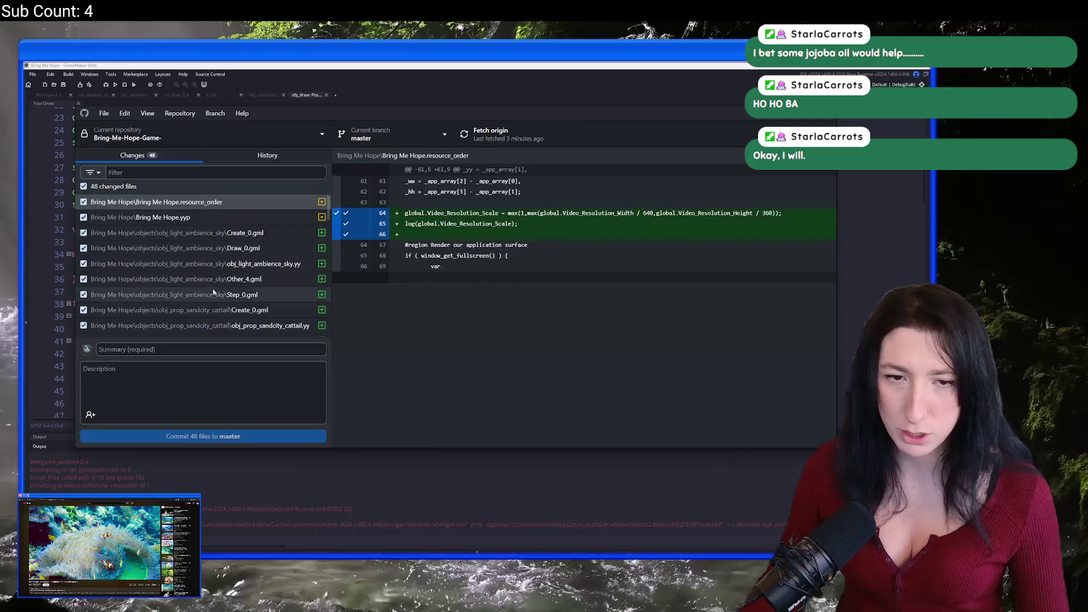
{"action": "type", "text": "L"}
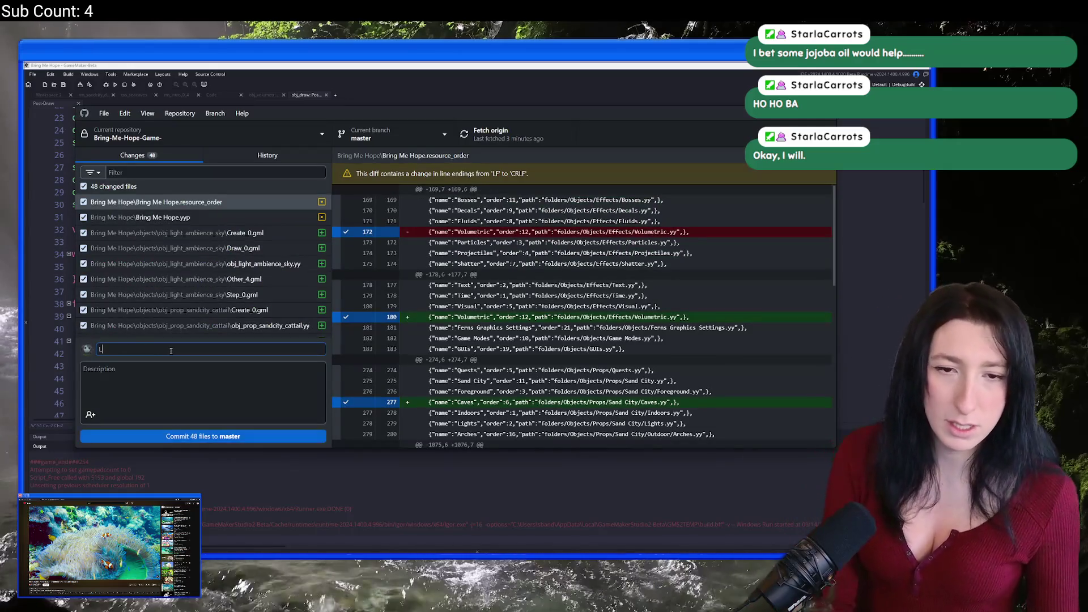
{"action": "type", "text": "ots of art and"}
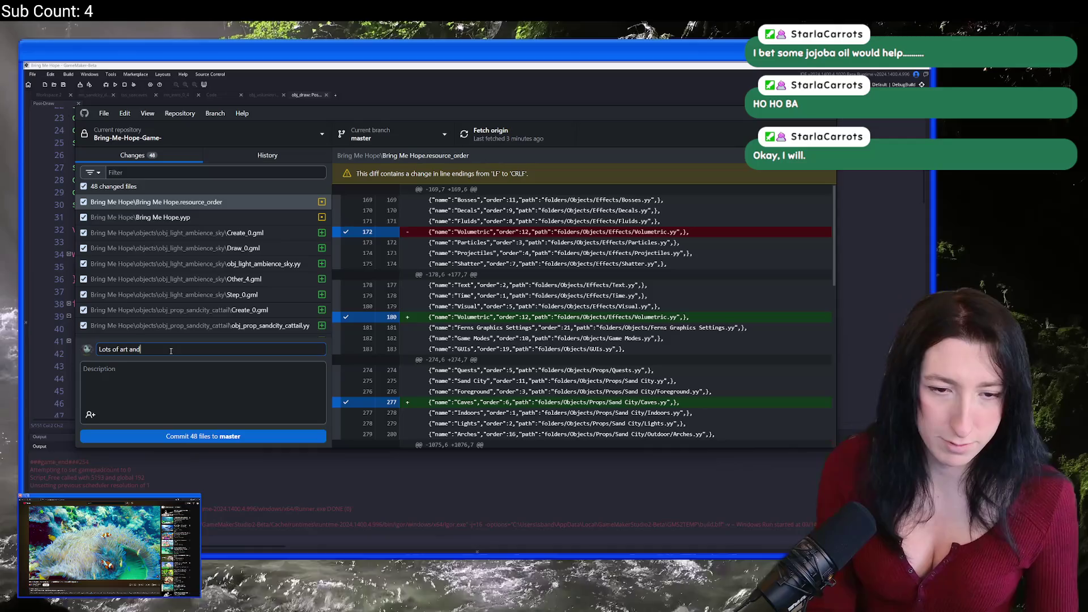
{"action": "type", "text": "ff"}
{"action": "left_click", "coordinate": [246, 437]}
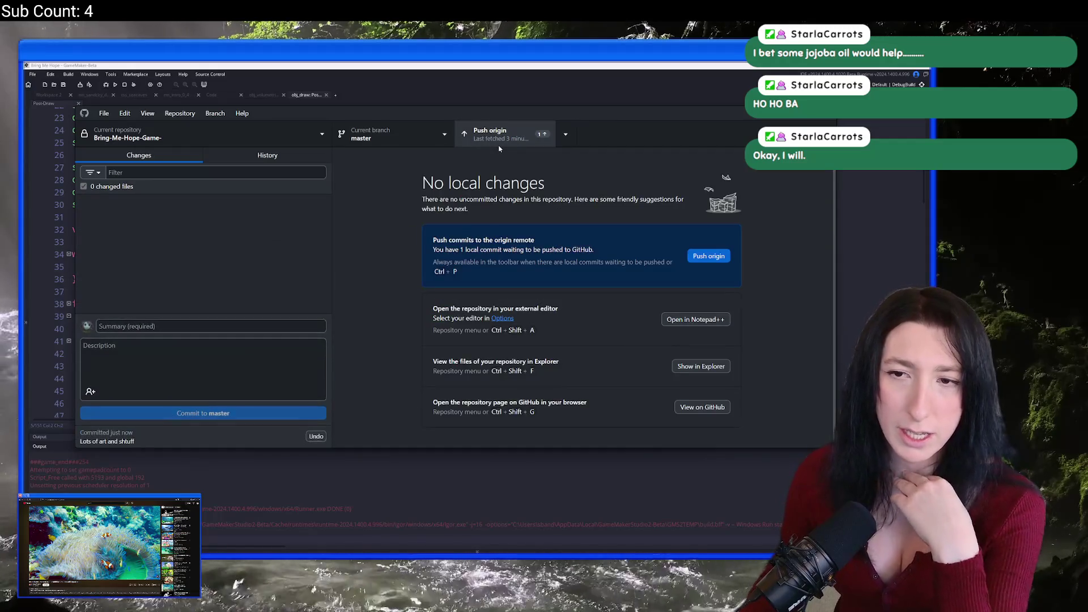
{"action": "left_click", "coordinate": [499, 136]}
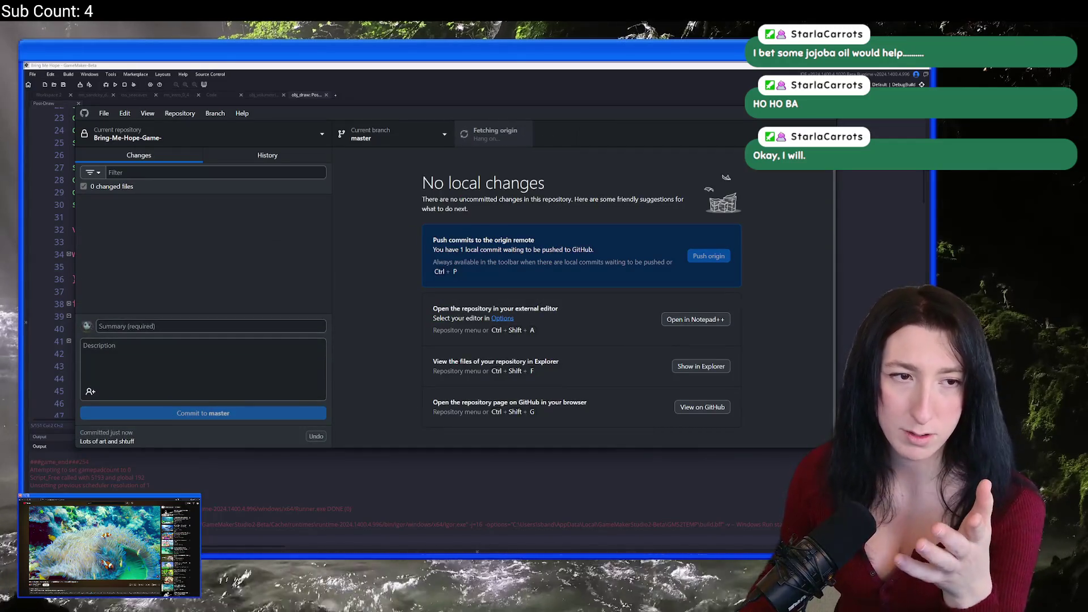
{"action": "left_click", "coordinate": [131, 134]}
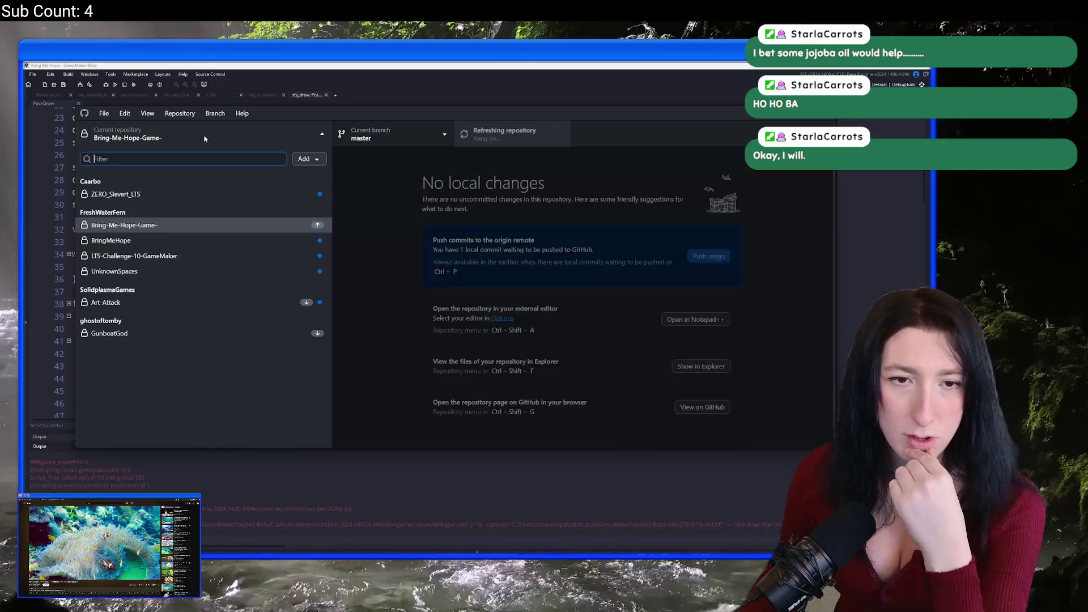
Commit BringMeHope's 10 art files as 'Vines', push to origin, then reselect Bring-Me-Hope-Game-
{"action": "left_click", "coordinate": [156, 241]}
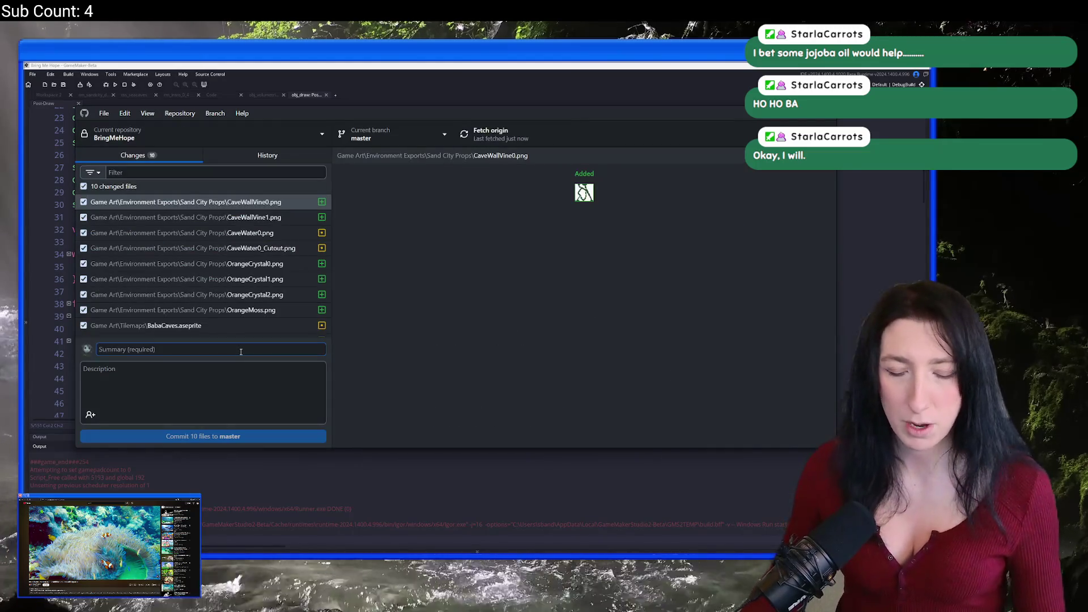
{"action": "type", "text": "Vines"}
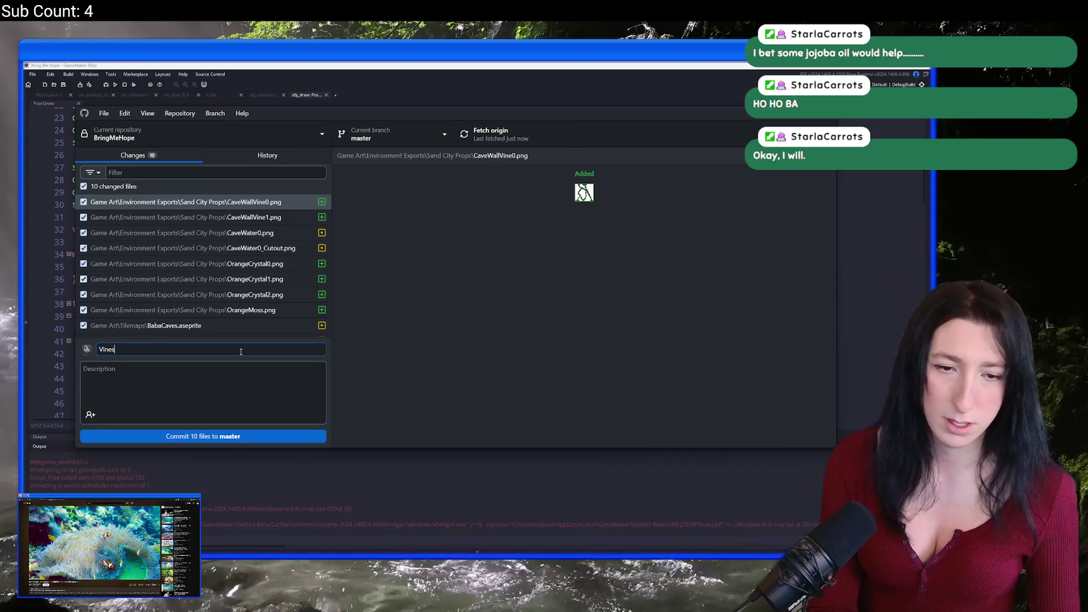
{"action": "left_click", "coordinate": [204, 437]}
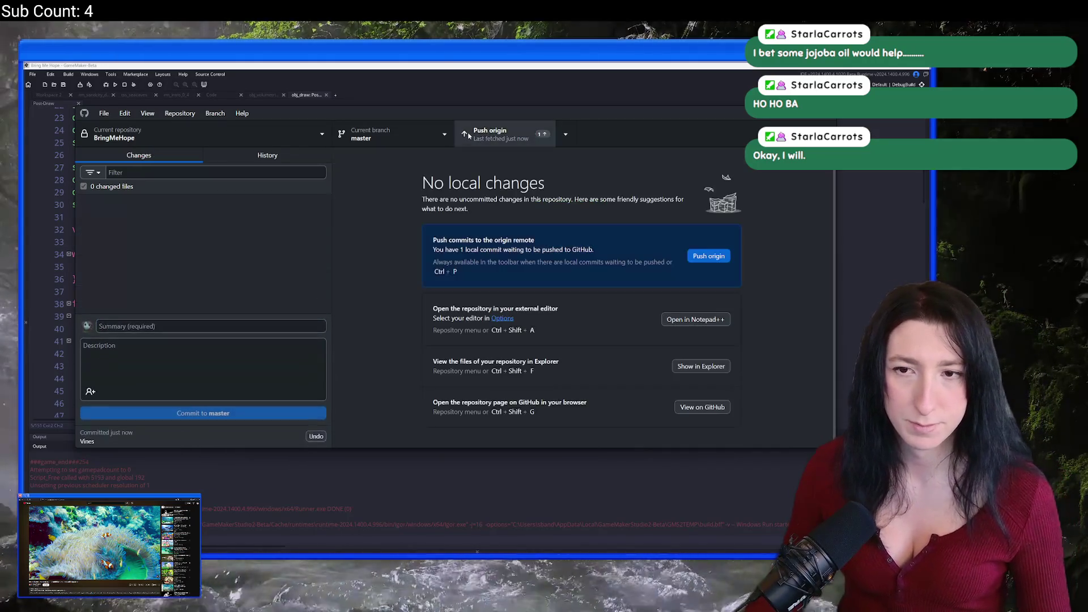
{"action": "left_click", "coordinate": [468, 135]}
{"action": "key", "text": "alt+Tab"}
{"action": "key", "text": "alt+Tab"}
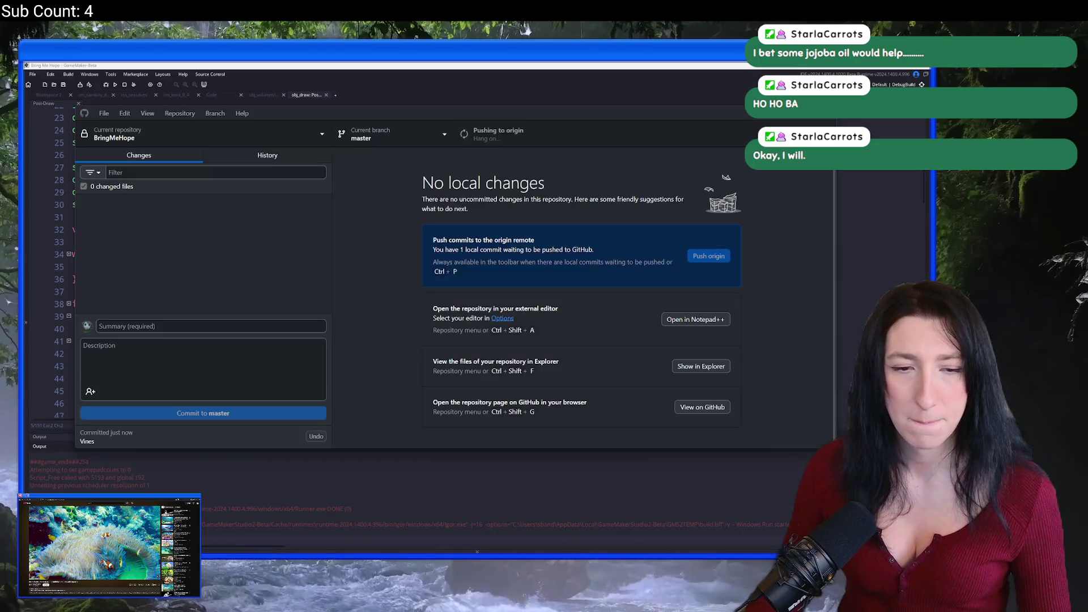
{"action": "left_click", "coordinate": [264, 134]}
{"action": "left_click", "coordinate": [181, 244]}
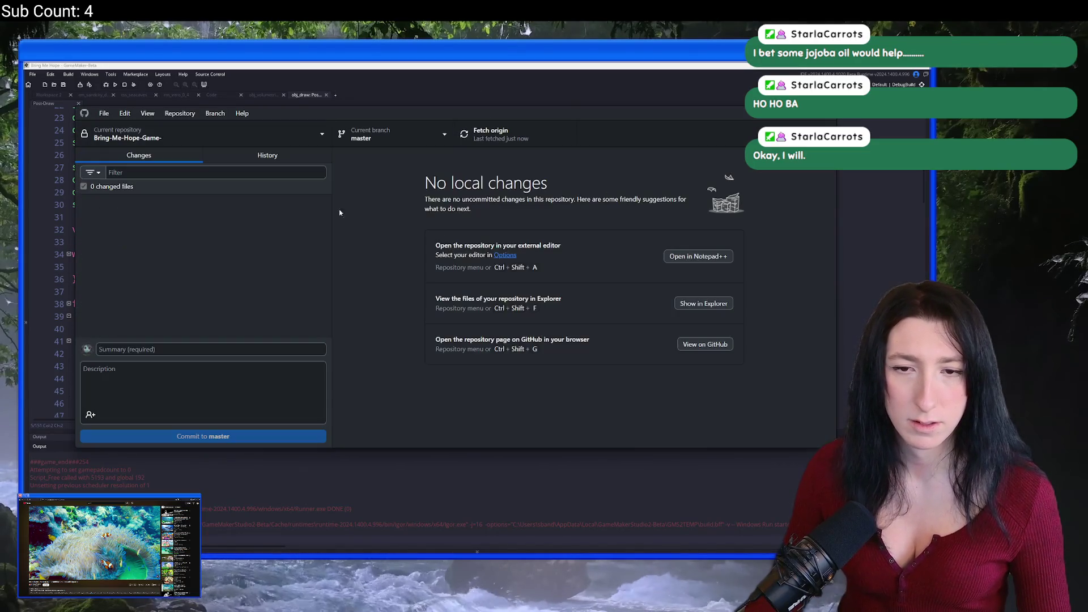
Switch from GitHub Desktop to the GameMaker code, then on to the Twitch browser window
{"action": "key", "text": "alt+Tab"}
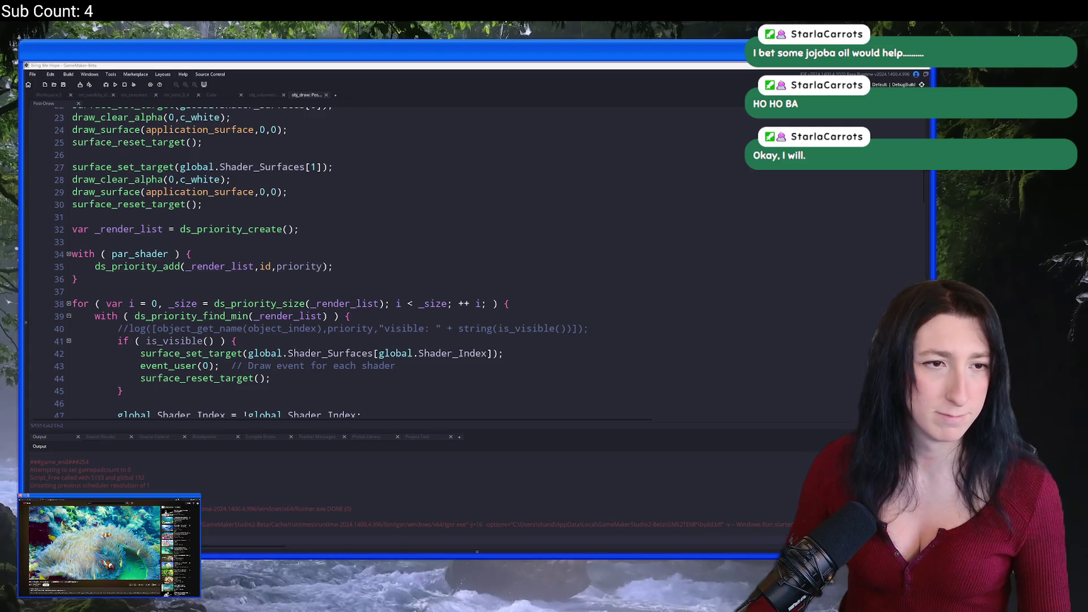
{"action": "key", "text": "alt+Tab"}
Scroll down to Twitch's recommended live channels and reveal a second row of streams
{"action": "scroll", "coordinate": [475, 395], "scroll_direction": "down", "scroll_amount": 3}
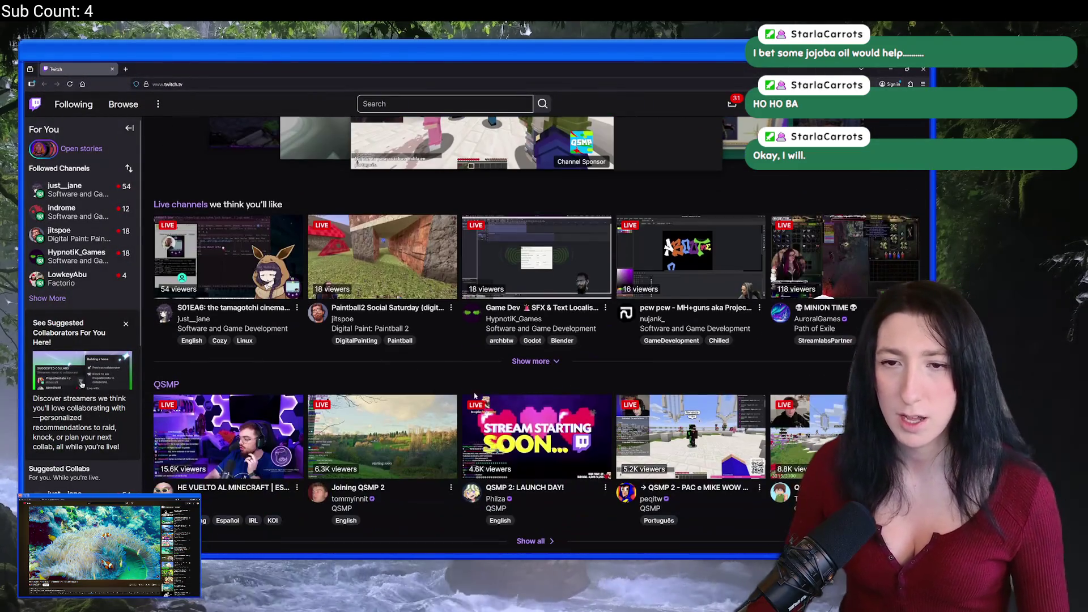
{"action": "scroll", "coordinate": [399, 277], "scroll_direction": "down", "scroll_amount": 1}
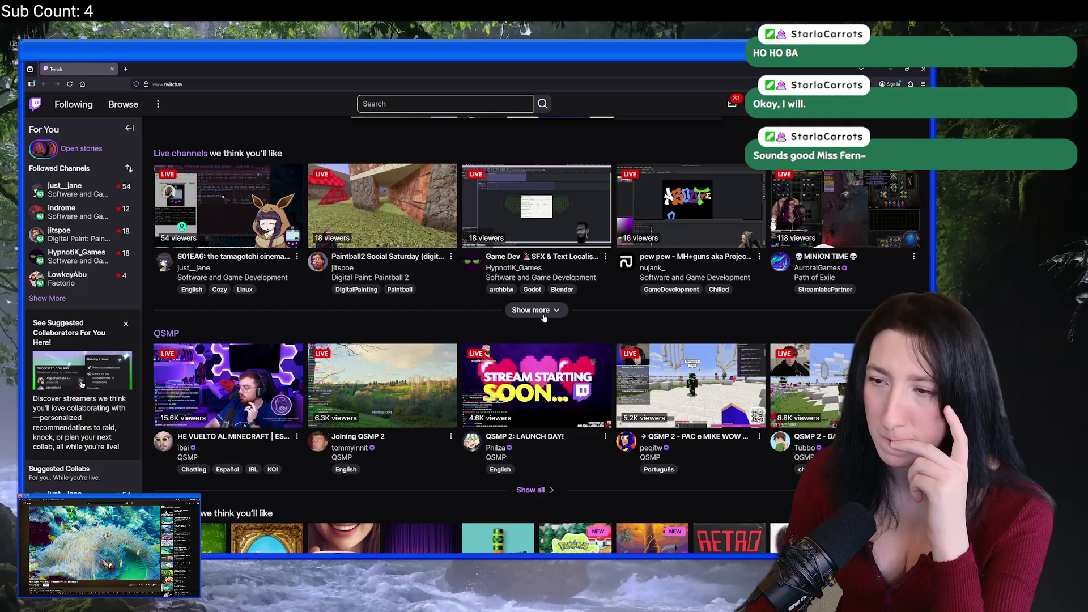
{"action": "left_click", "coordinate": [543, 314]}
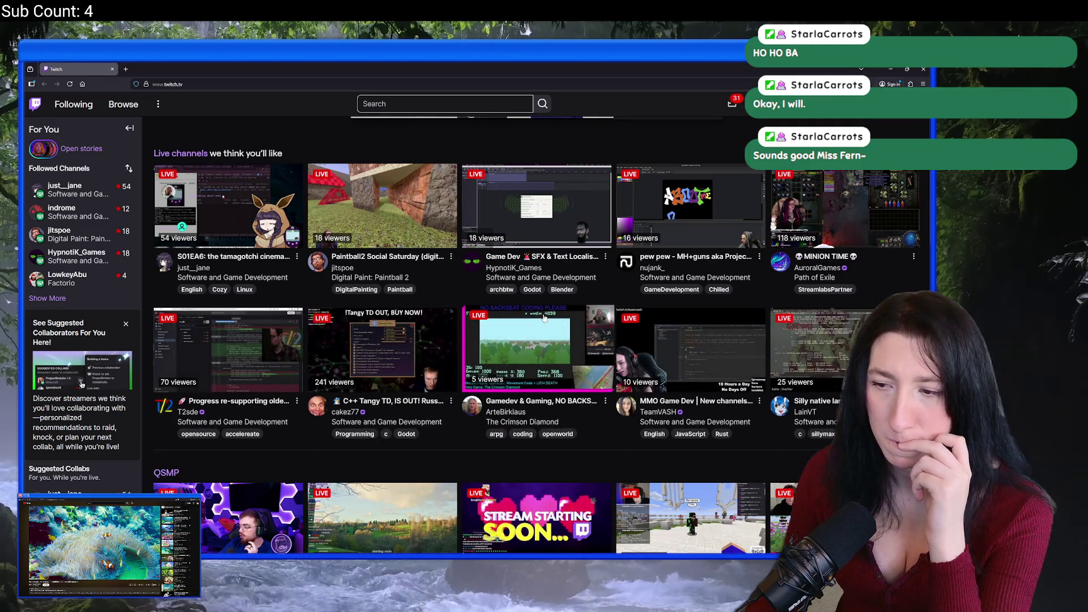